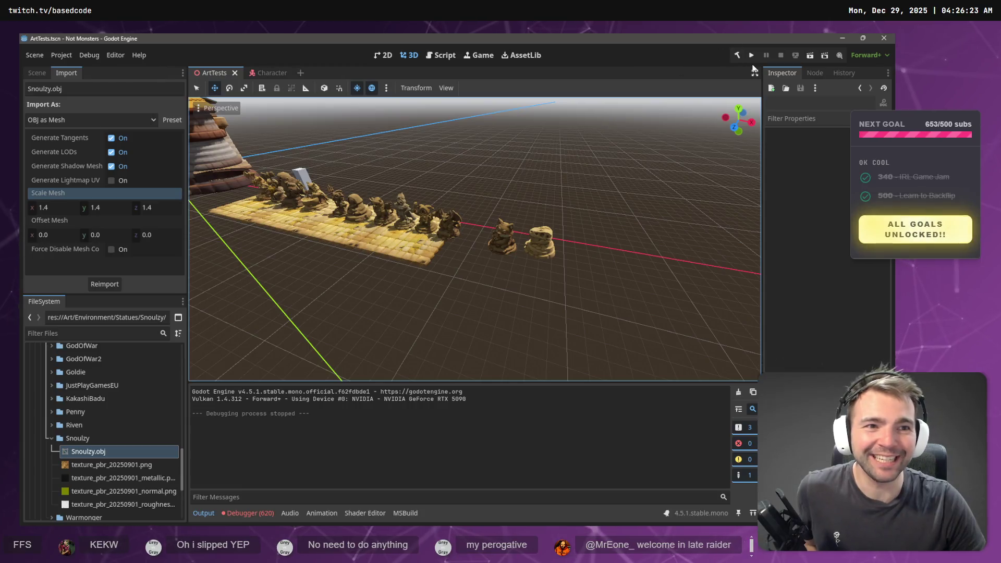
- Build the project's C# code and switch to CharacterRootLocomotion.cs in VS Code
click(741, 59)
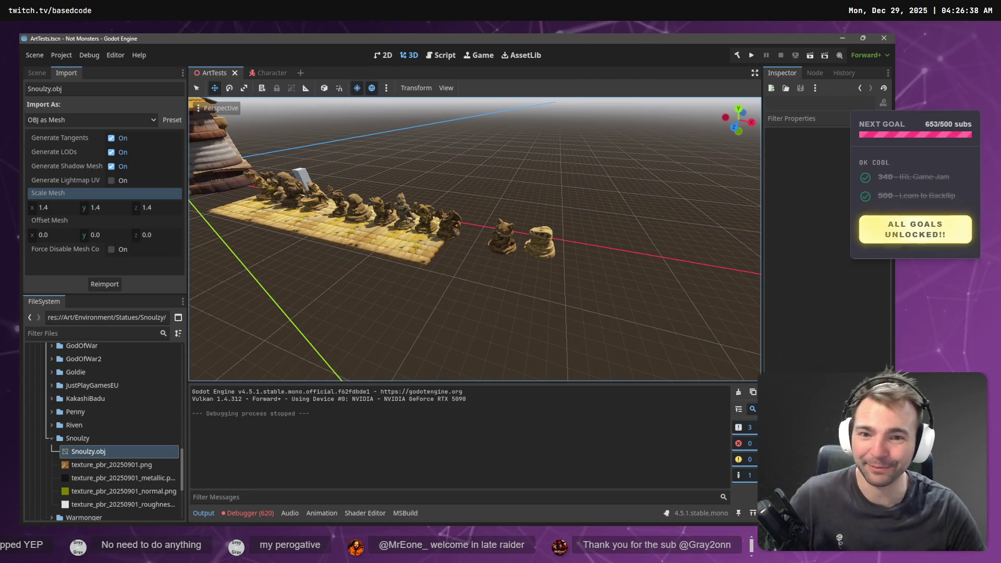
key(alt+Tab)
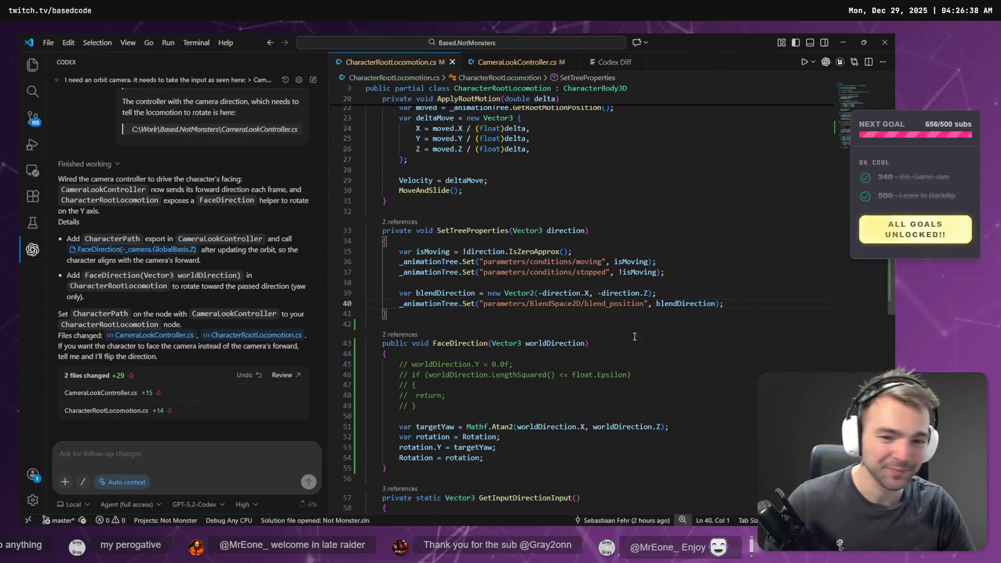
- Review Codex's FaceDirection and ApplyRootMotion edits in CharacterRootLocomotion.cs, then return to Godot
click(633, 336)
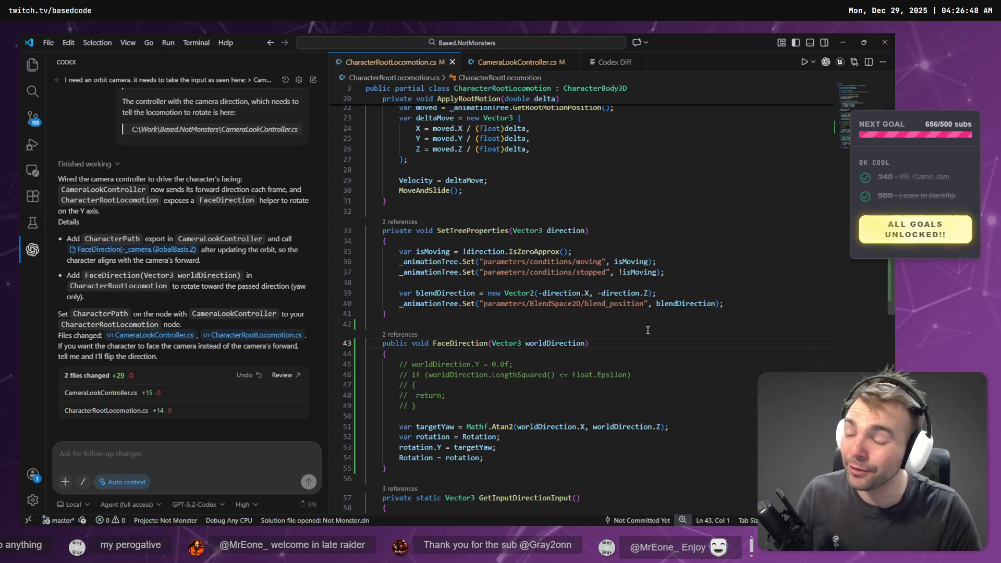
scroll(647, 330, down, 10)
scroll(649, 358, up, 12)
scroll(657, 362, up, 5)
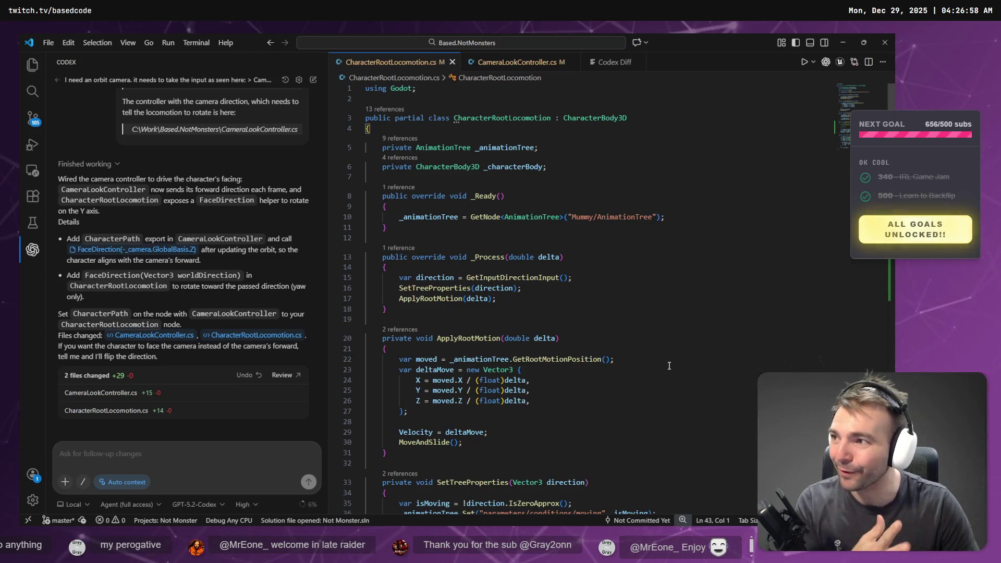
scroll(636, 357, down, 5)
scroll(600, 347, up, 5)
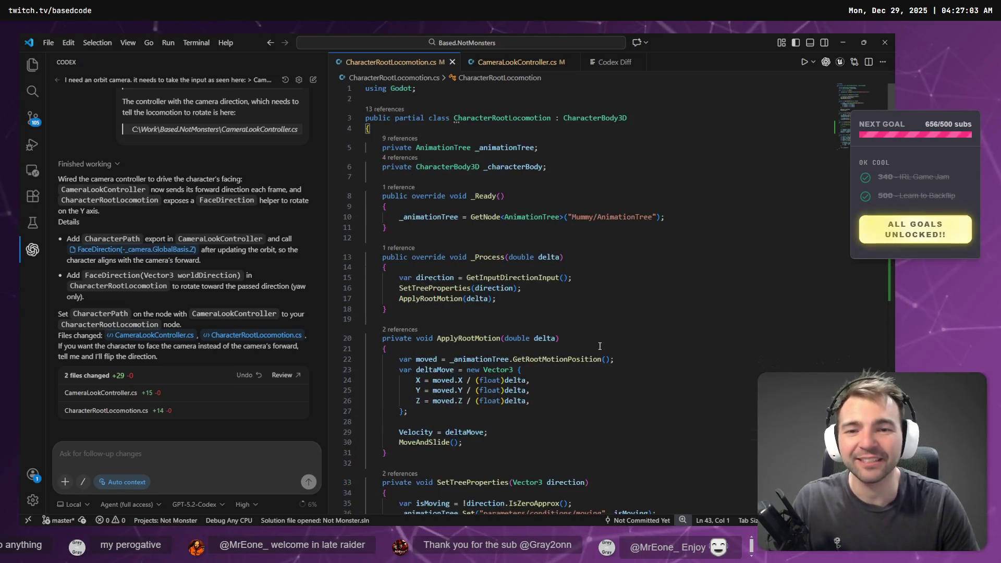
click(599, 346)
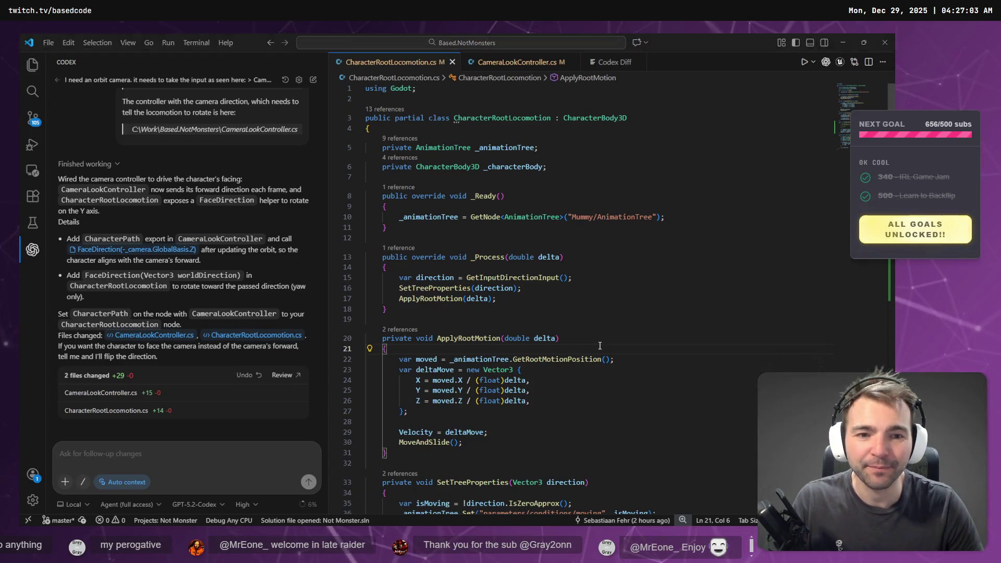
key(alt+Tab)
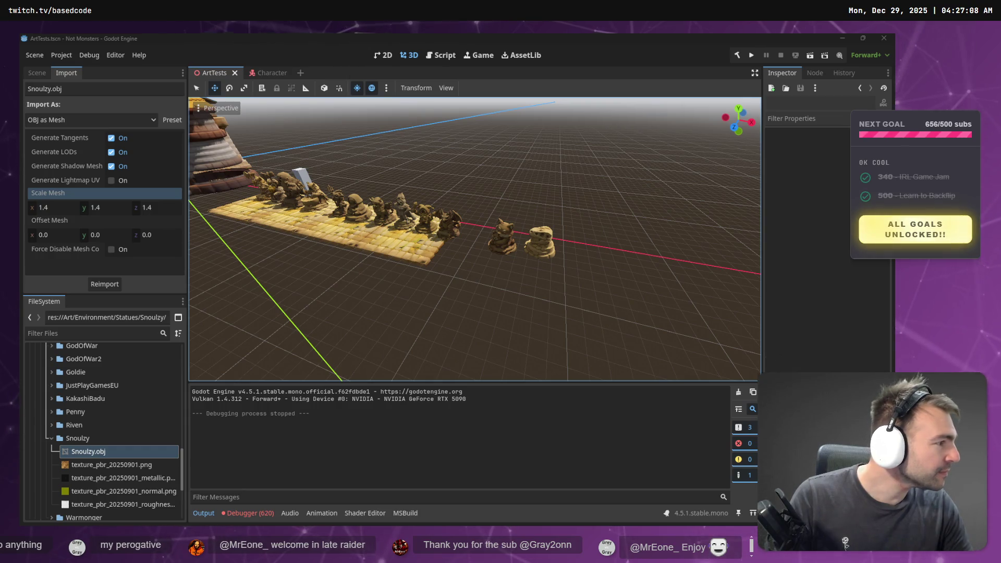
- Bring the Hunyuan 3D browser window forward and maximize it on the dragon statue model
drag(469, 21, 469, 171)
double_click(469, 171)
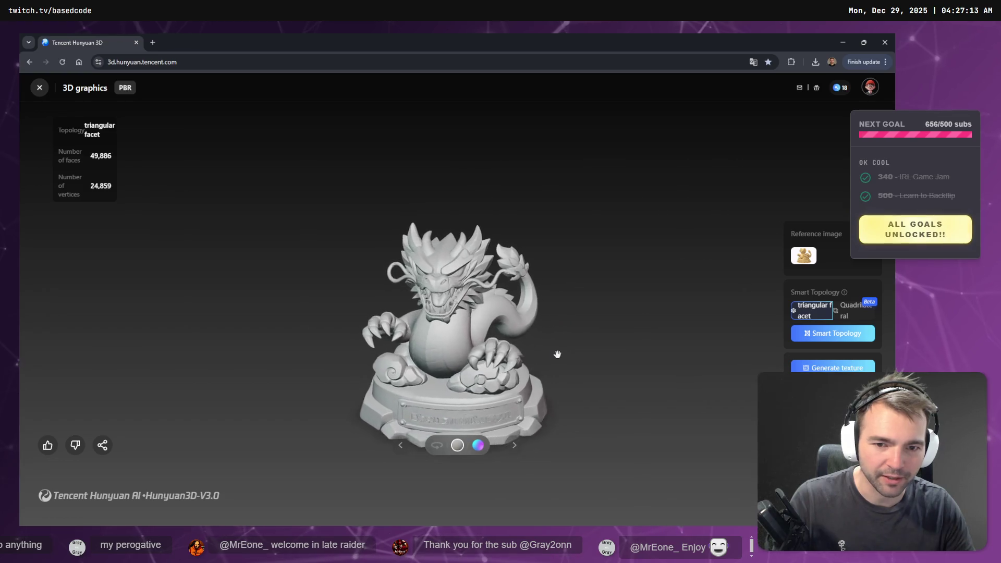
- Set the dragon model's Smart Topology to Quadrilateral and go back to Godot
click(851, 311)
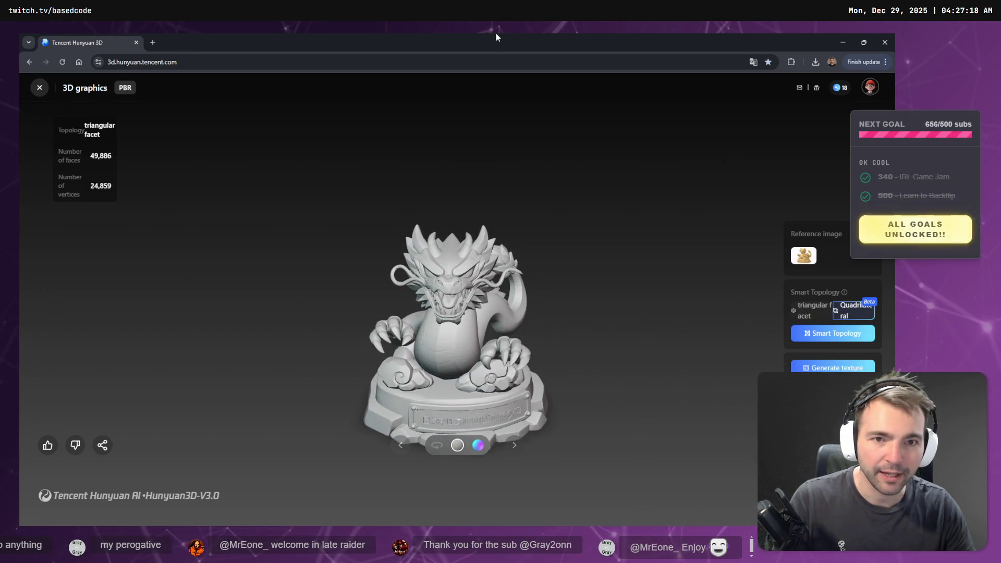
key(alt+Tab)
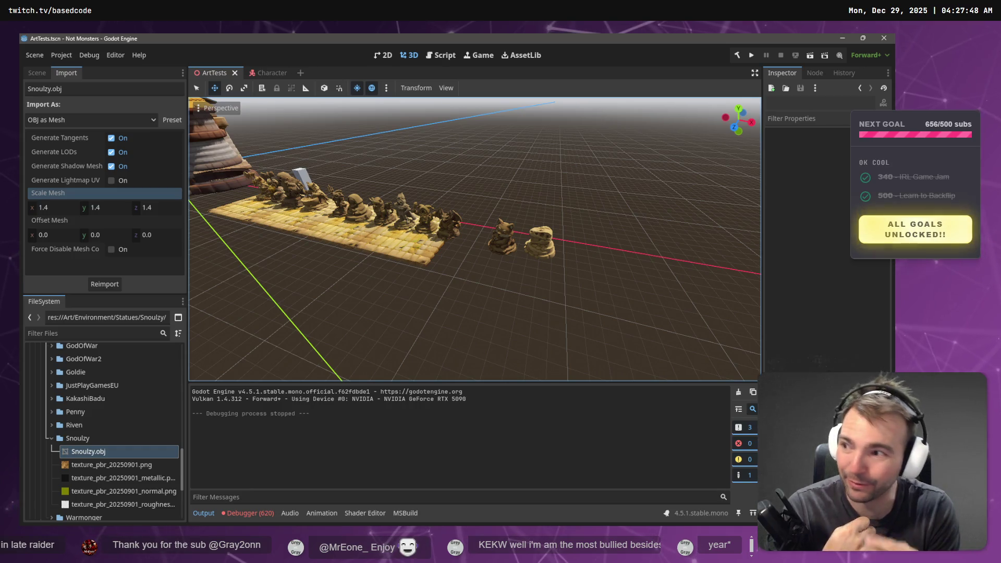
- Orbit and pan the 3D view from the statue row to the village square characters
drag(205, 225, 407, 234)
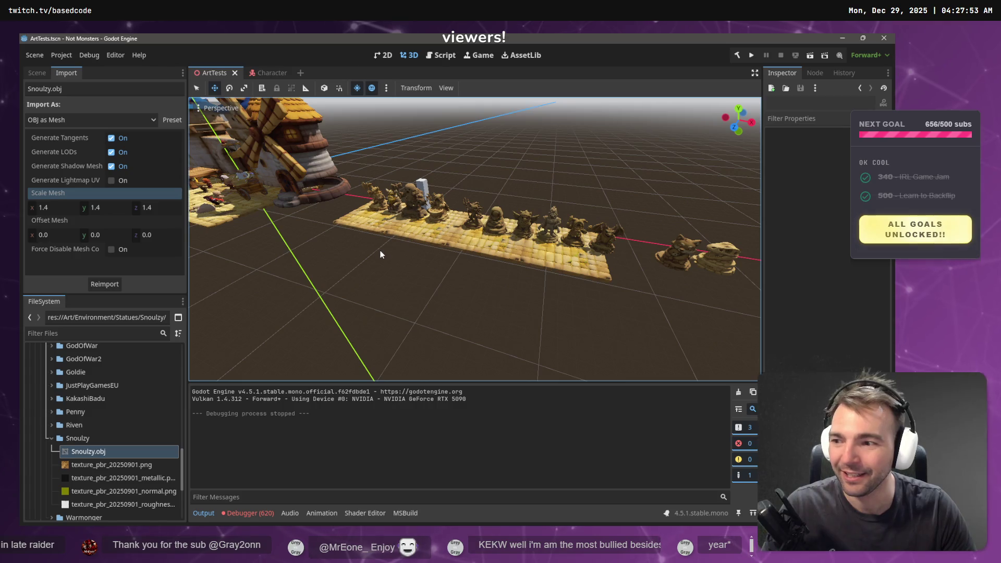
mouse_move(380, 254)
mouse_down()
mouse_move(427, 256)
mouse_move(245, 251)
mouse_move(284, 251)
mouse_move(392, 219)
mouse_up()
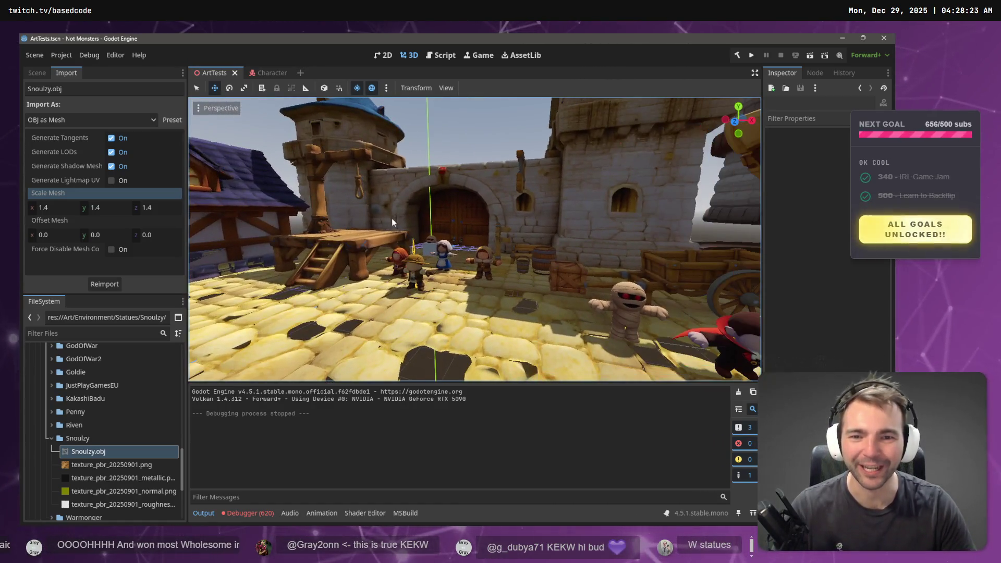
- Play-test the game twice to check the mummy character, stopping it each time with F8
click(751, 56)
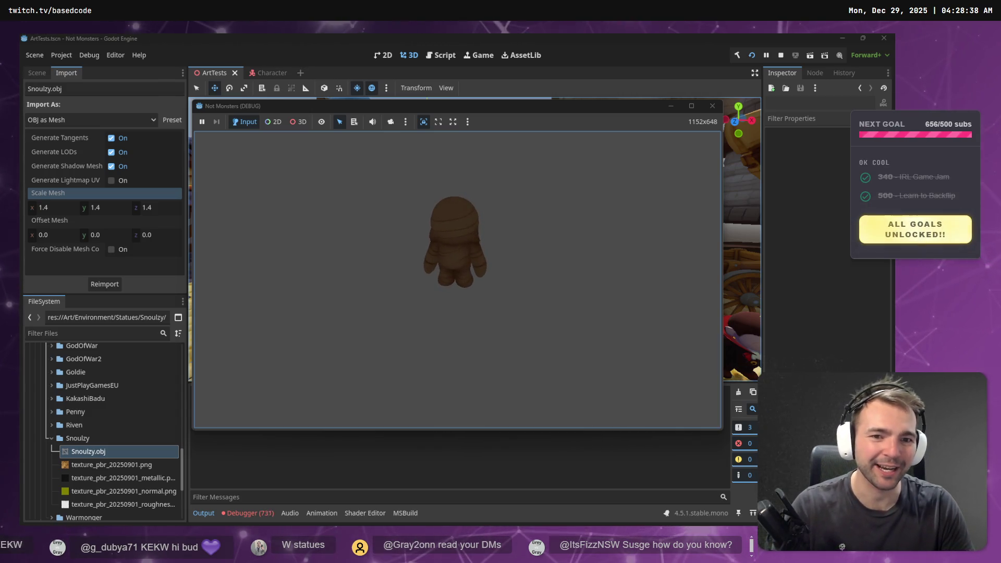
key(F8)
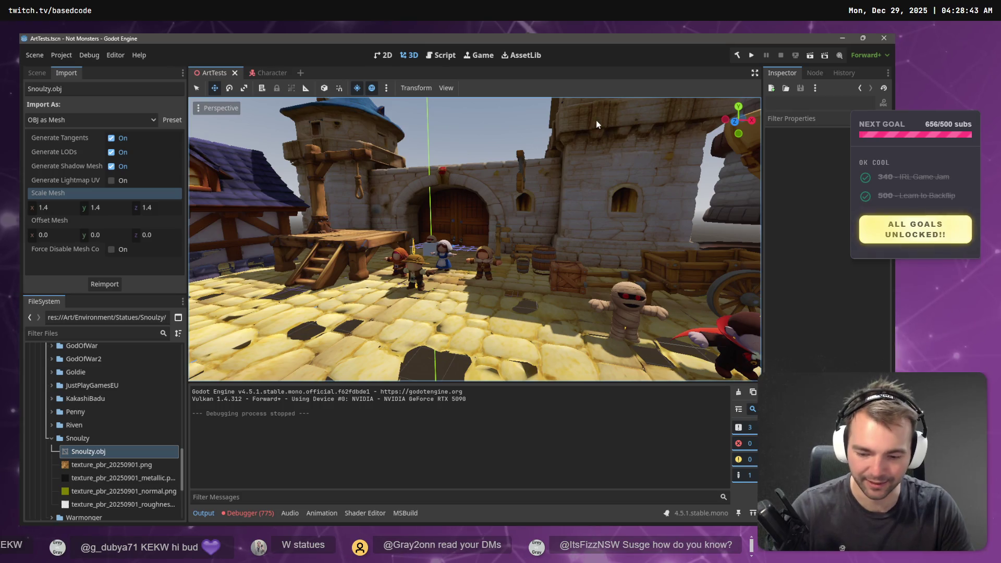
key(F5)
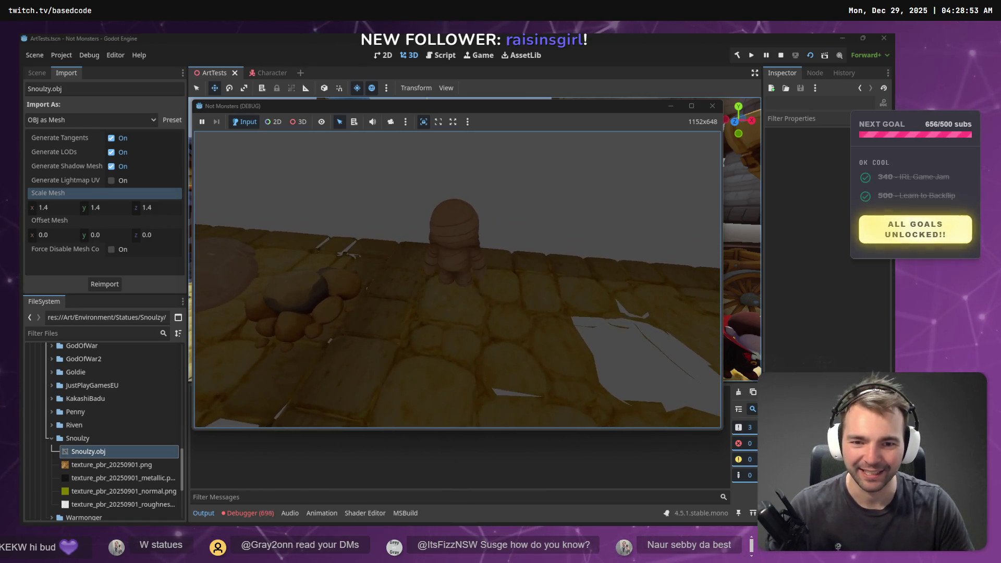
key(F8)
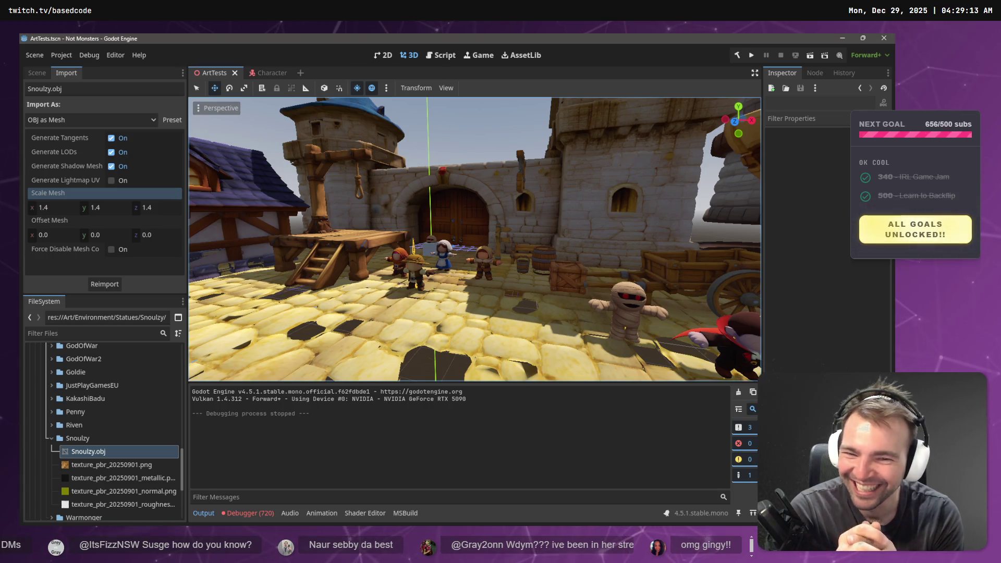
- Zoom the viewport in toward the characters, then switch to the Hunyuan 3D browser
scroll(474, 239, up, 10)
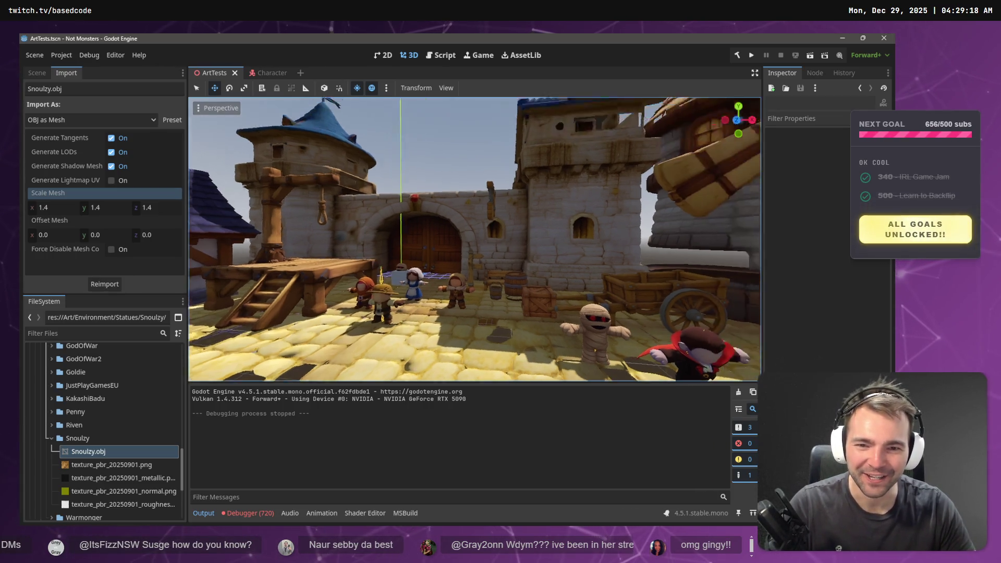
scroll(457, 289, up, 3)
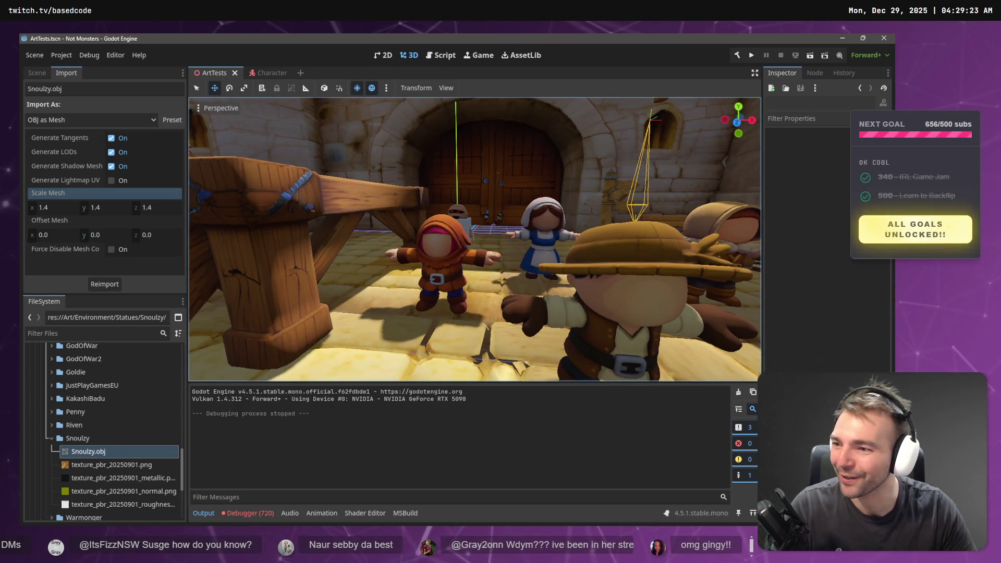
key(alt+Tab)
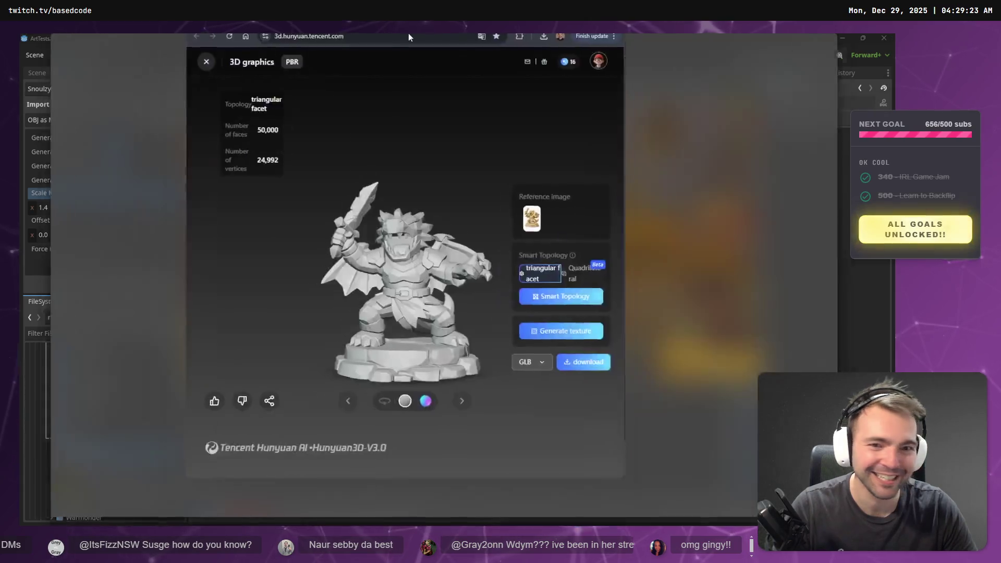
mouse_move(501, 271)
mouse_down()
mouse_move(550, 326)
mouse_move(468, 351)
mouse_move(556, 360)
mouse_move(631, 352)
mouse_move(471, 350)
mouse_up()
scroll(471, 350, up, 5)
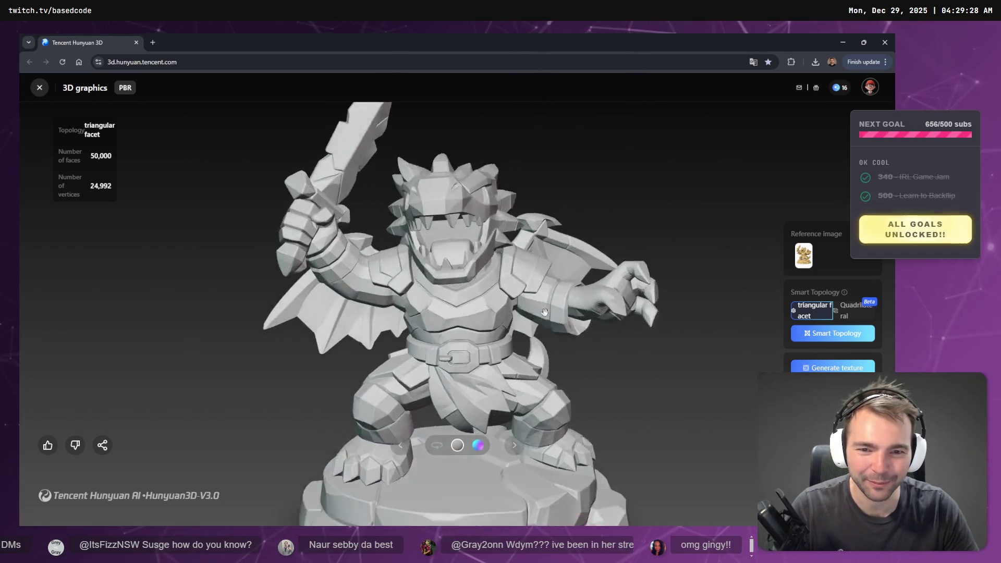
scroll(468, 350, down, 5)
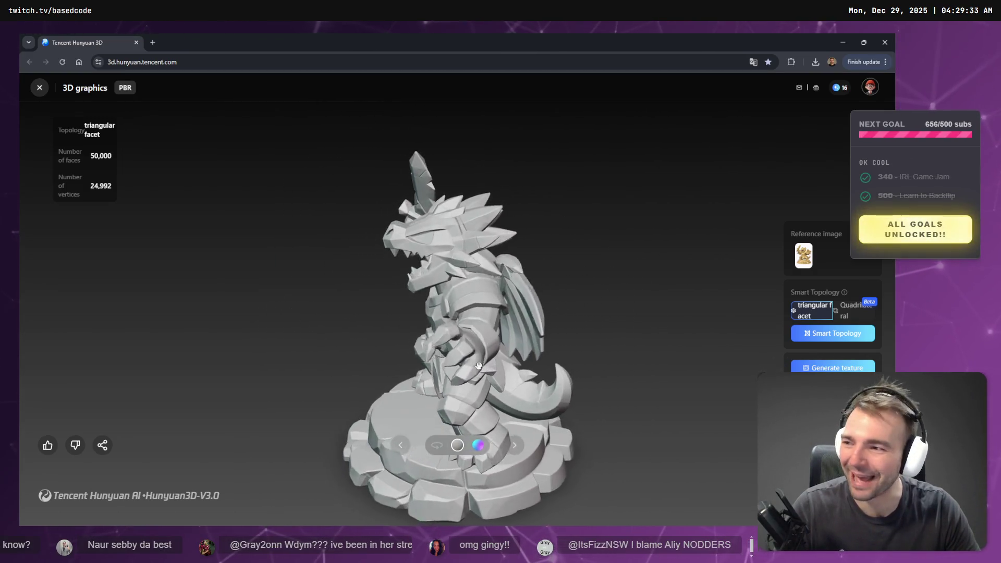
mouse_move(455, 369)
mouse_down()
mouse_move(338, 315)
mouse_move(587, 242)
mouse_move(490, 306)
mouse_move(569, 307)
mouse_up()
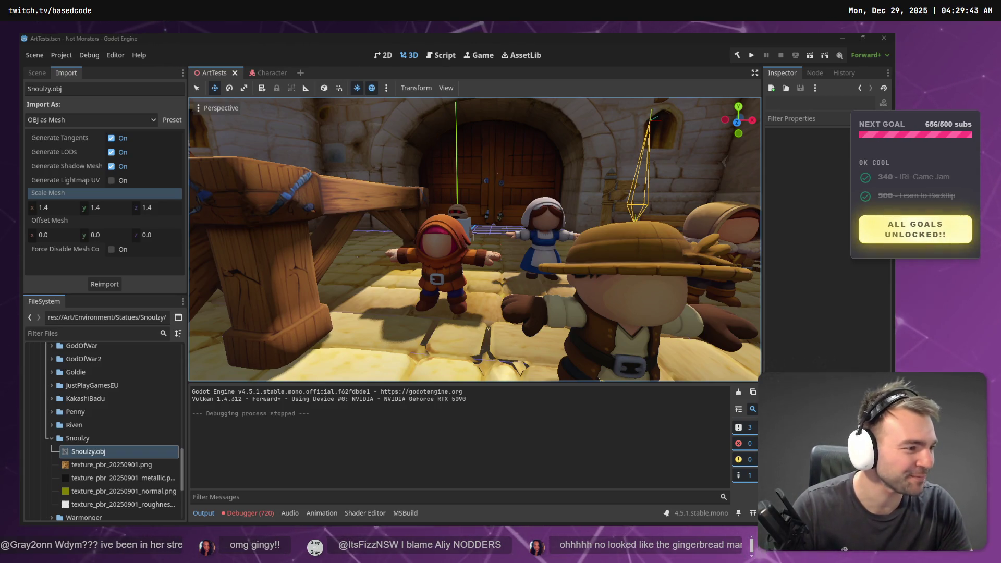
- Fly the view toward the door and drag the grey box to the left
right_click(486, 212)
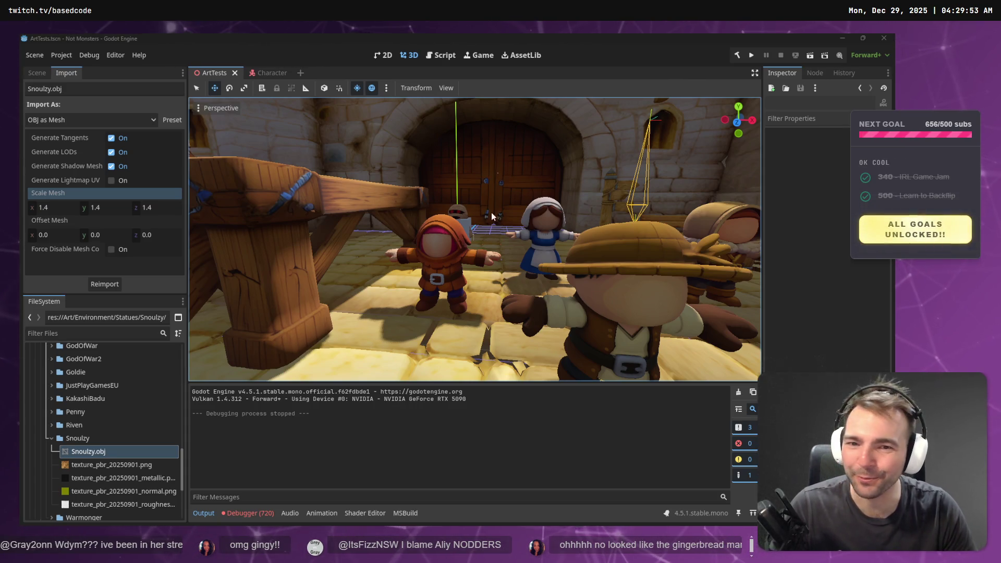
key(w)
key(w)
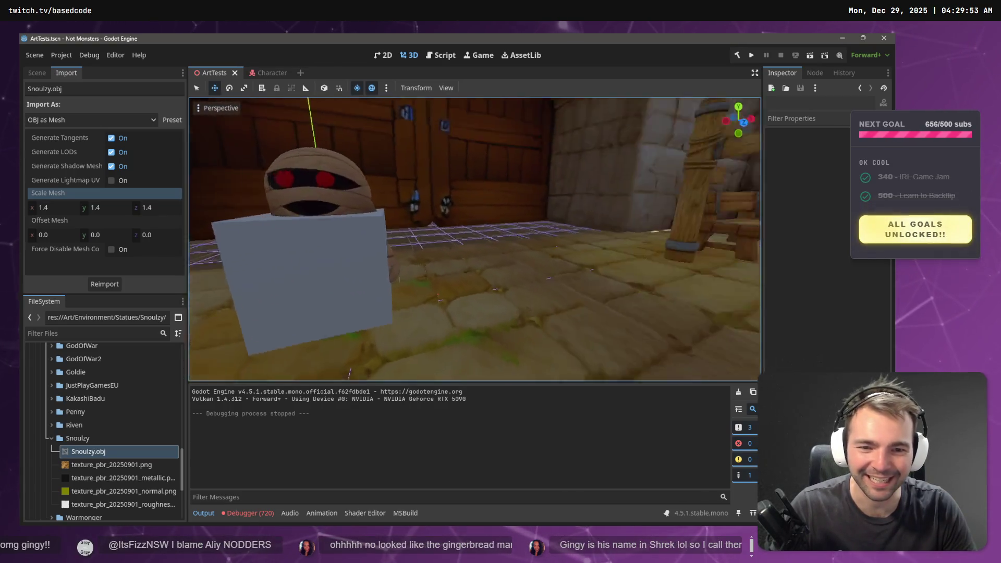
click(470, 312)
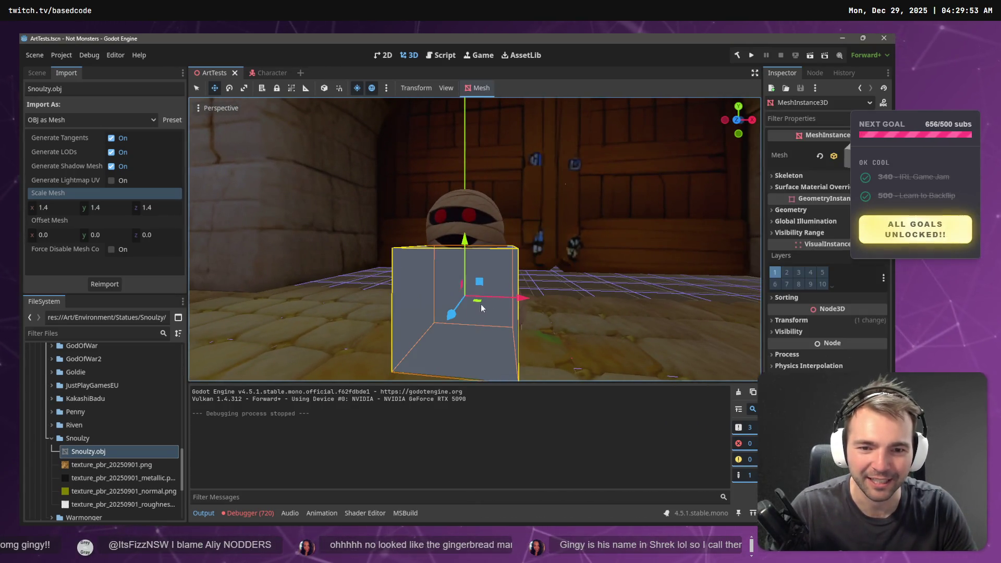
drag(476, 295, 345, 294)
- Fly close to the mummy and box, then pull back past the windmill and houses
right_click(515, 309)
key(w)
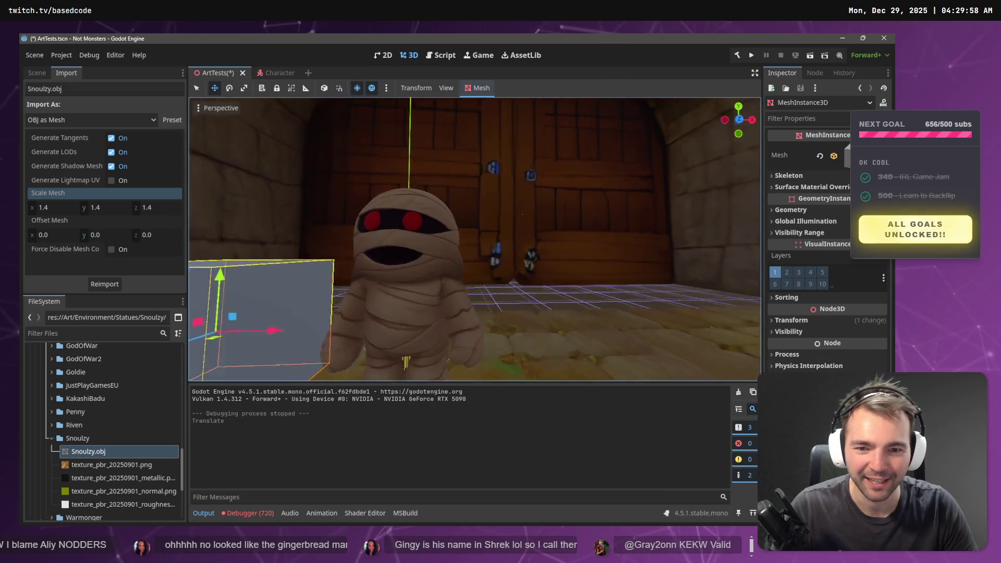
key(w)
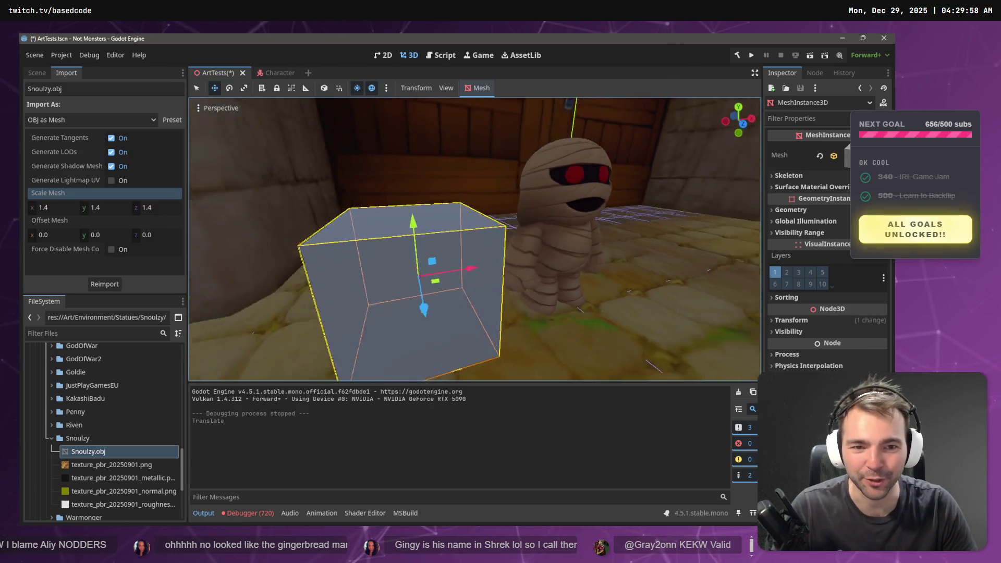
key(s)
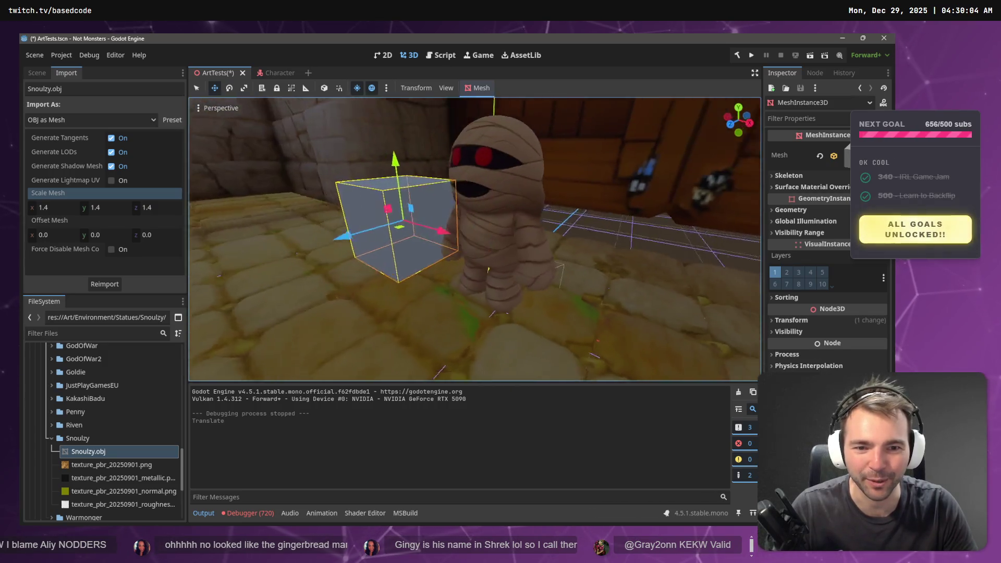
key(s)
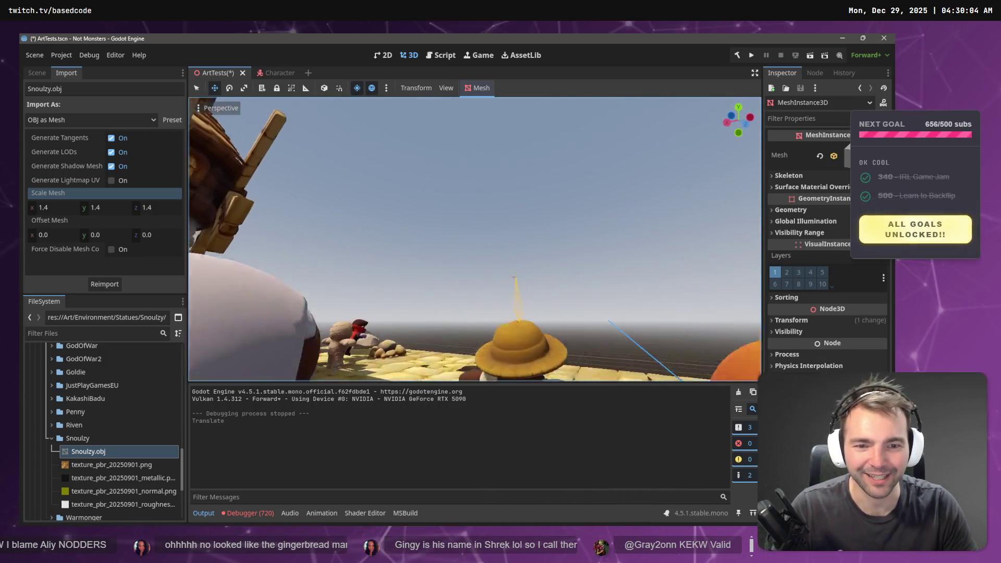
key(s)
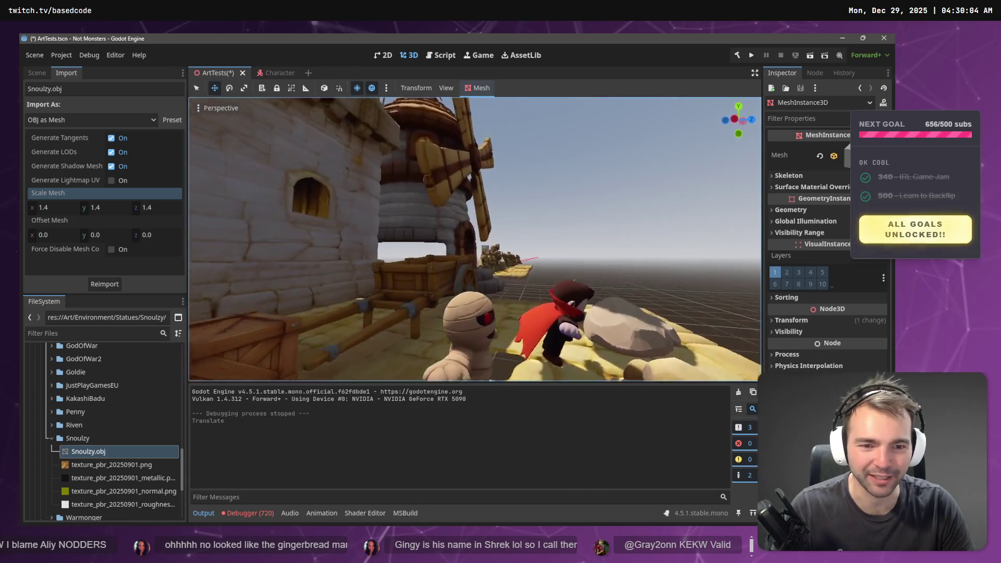
- Fly in on the mummy by the castle gate, ending with the gate in view
key(w)
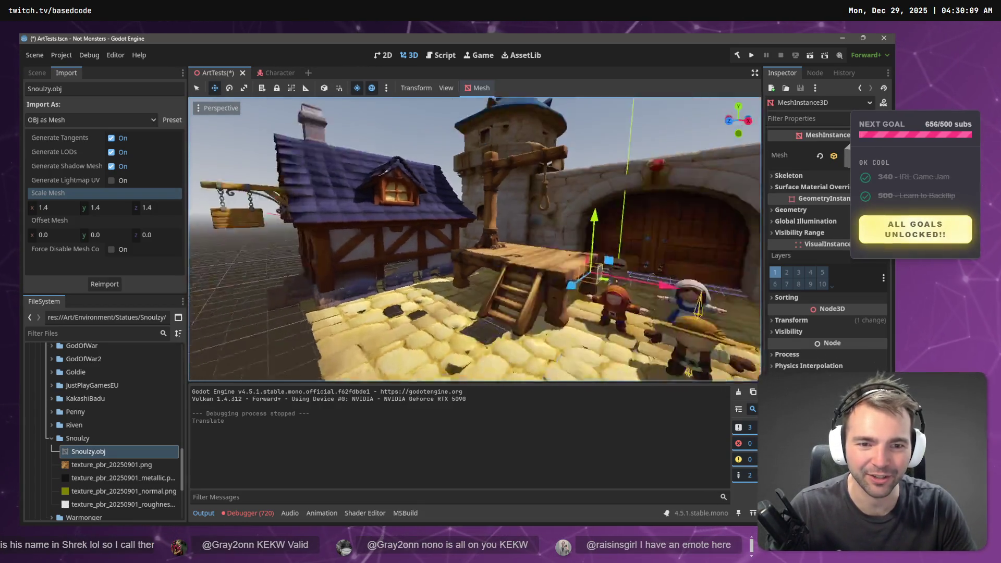
key(w)
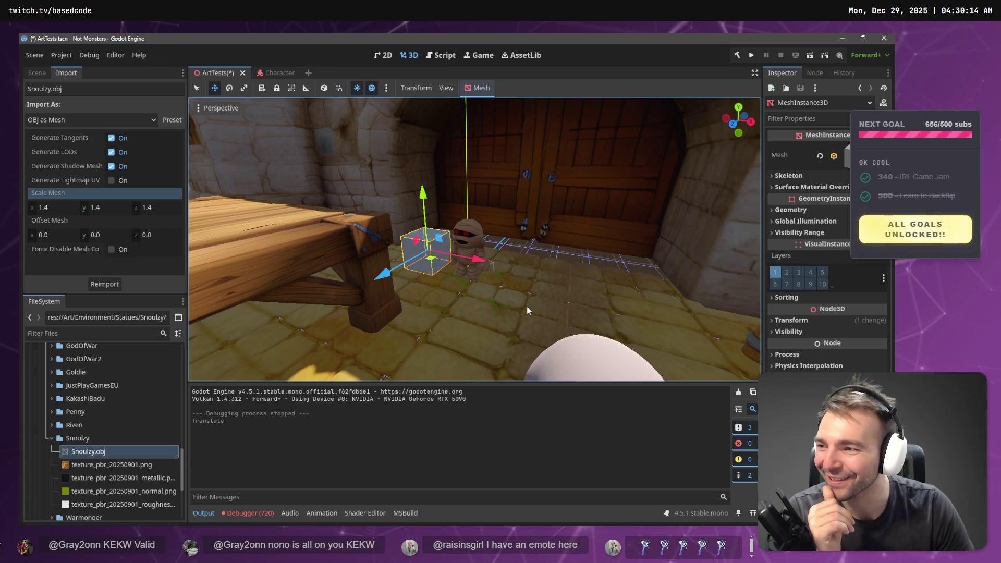
key(w)
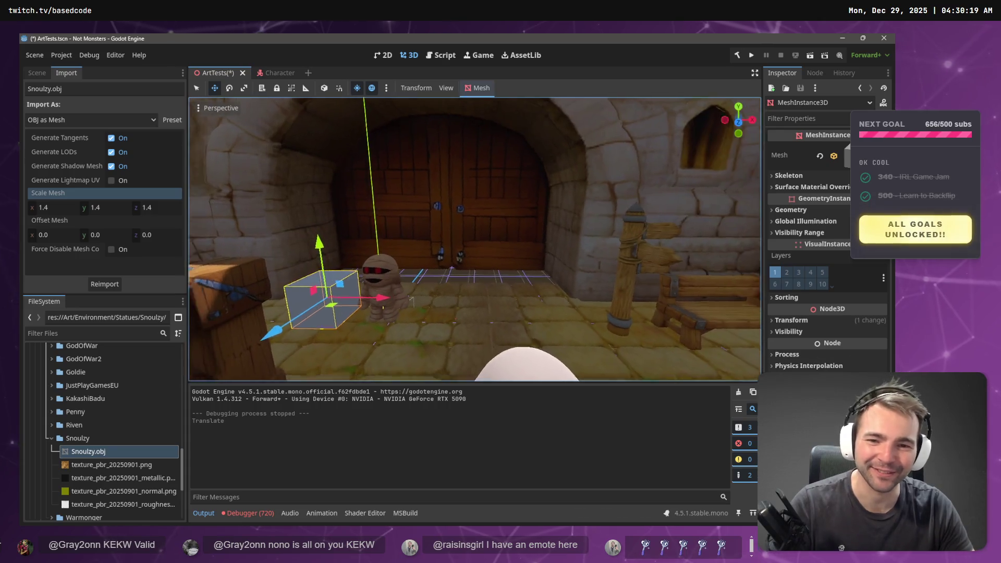
key(w)
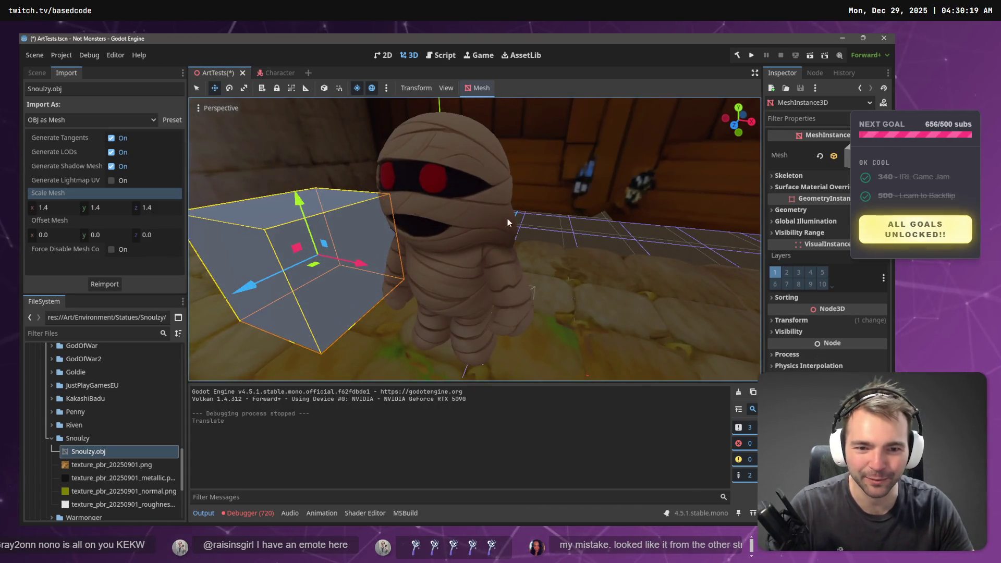
key(w)
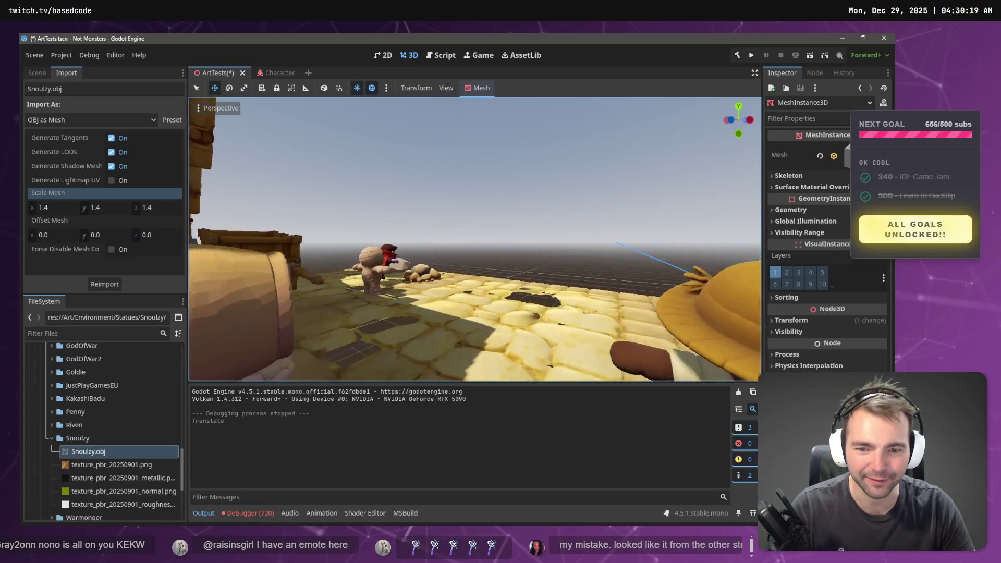
key(s)
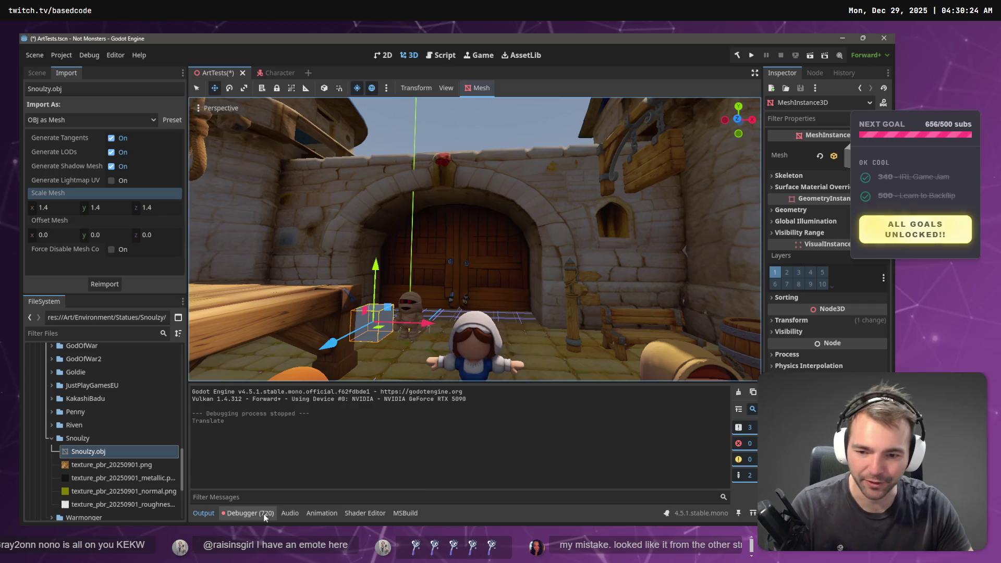
- Clear the Debugger Errors list, then run and stop the game to log fresh errors
click(248, 513)
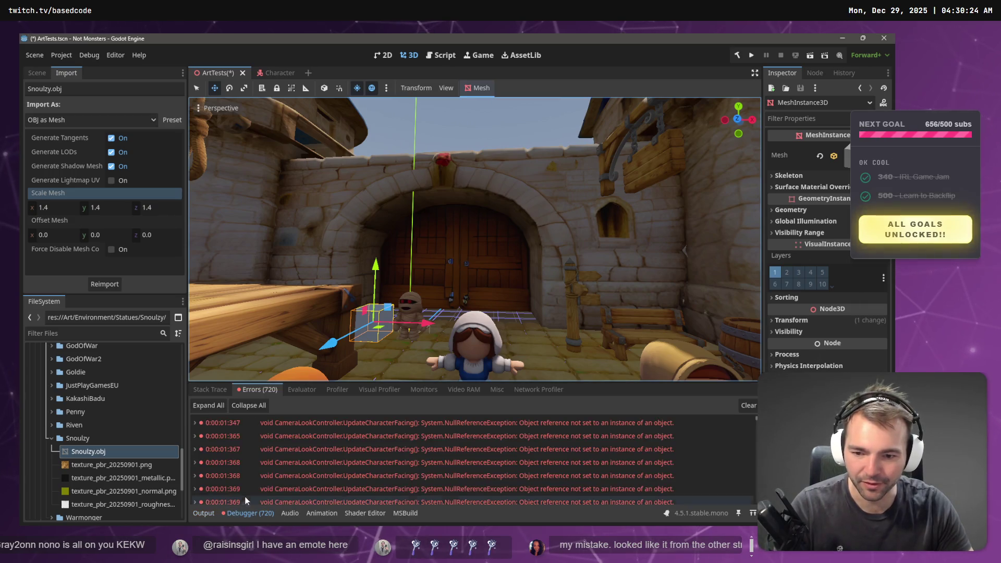
click(750, 405)
click(751, 55)
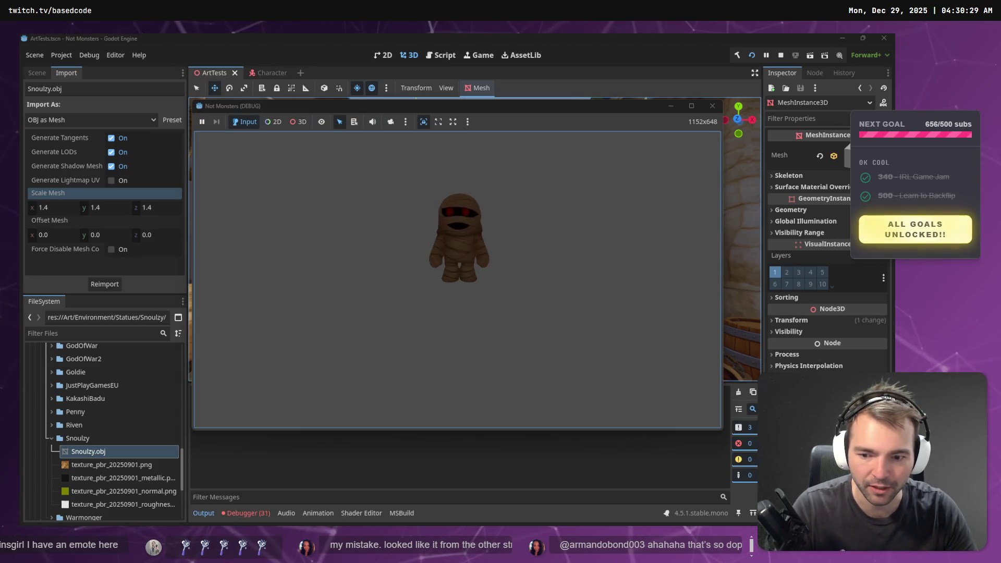
key(F8)
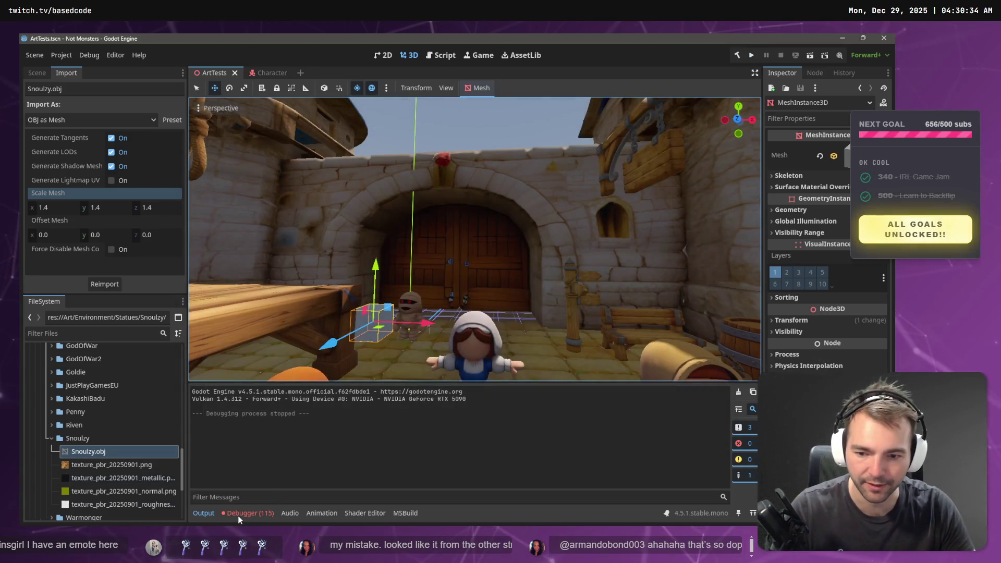
- Open CameraLookController.cs at the UpdateCharacterFacing NullReferenceException, then return to the 3D scene
double_click(433, 423)
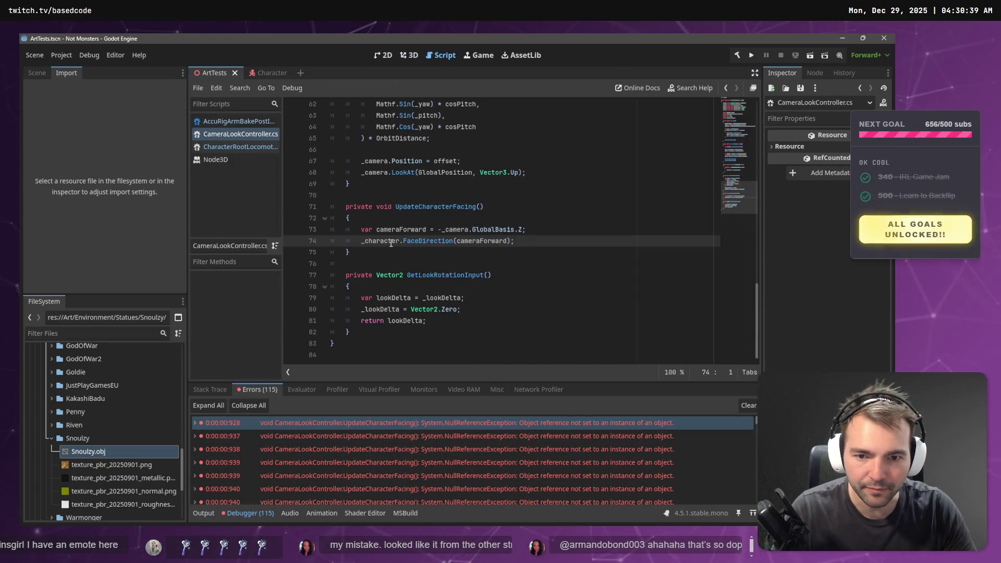
scroll(396, 253, up, 20)
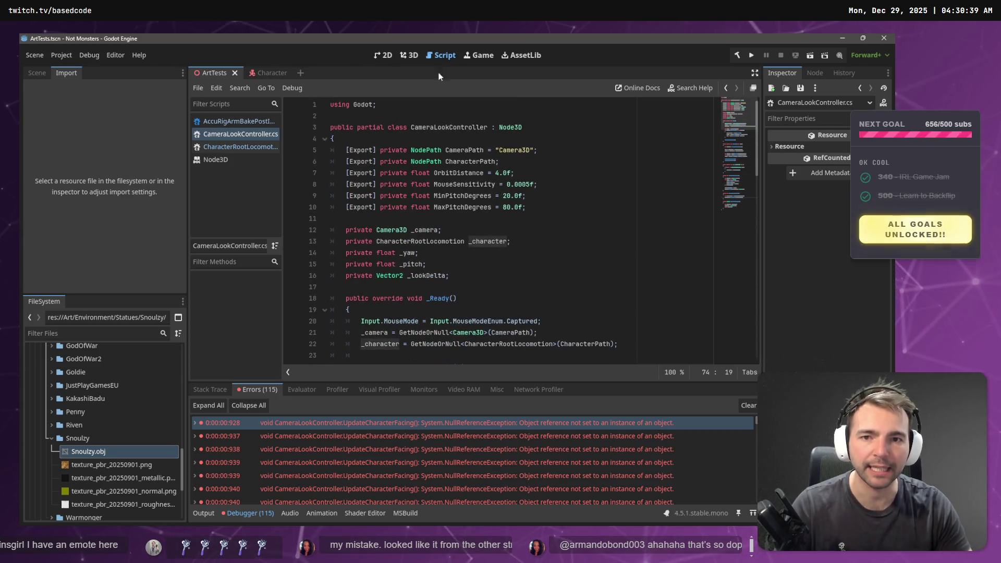
click(35, 74)
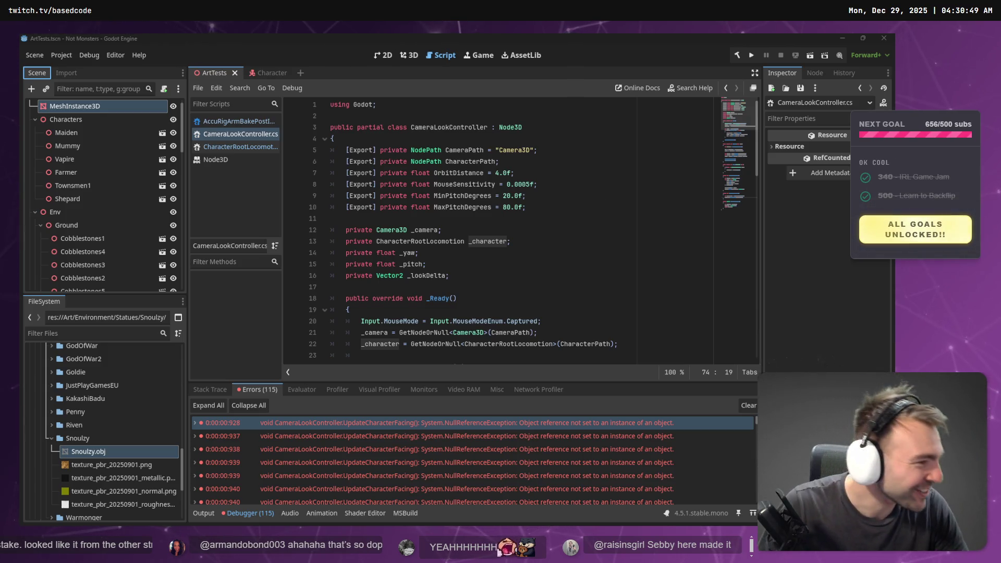
click(409, 54)
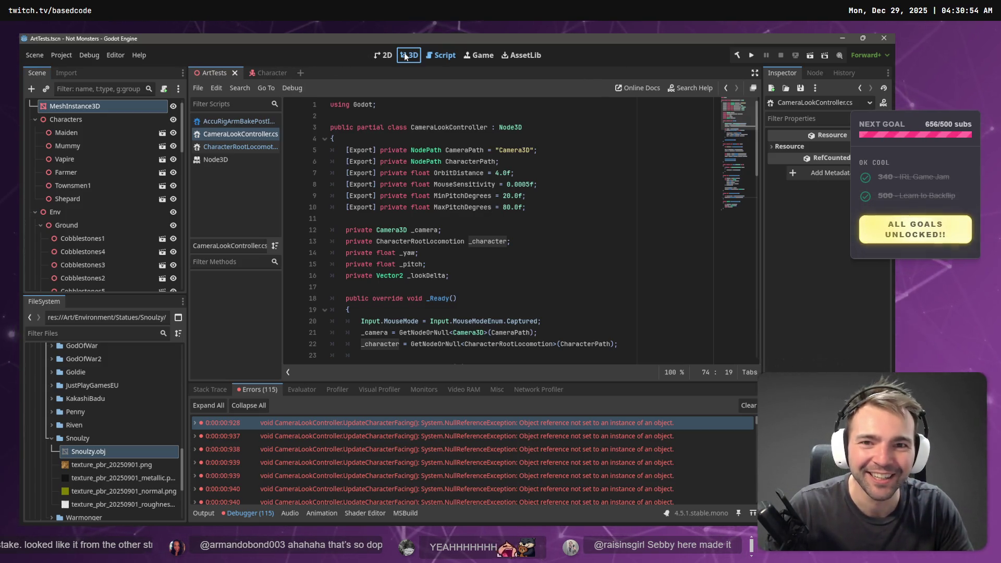
- Open Snoulzy.obj, fly around the cat and T-rex statues, then select the Cobblestones10 block
double_click(89, 452)
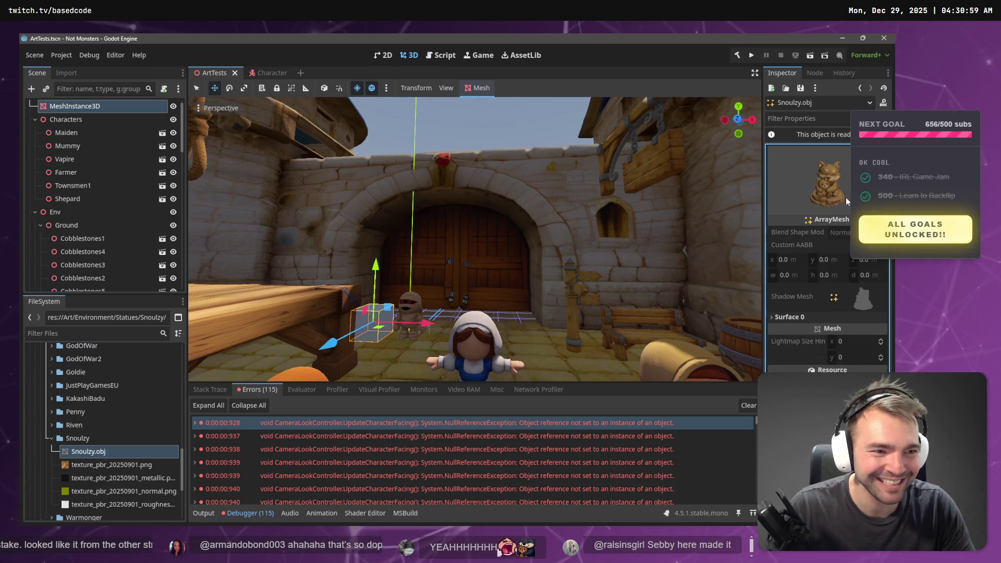
key(w)
key(w)
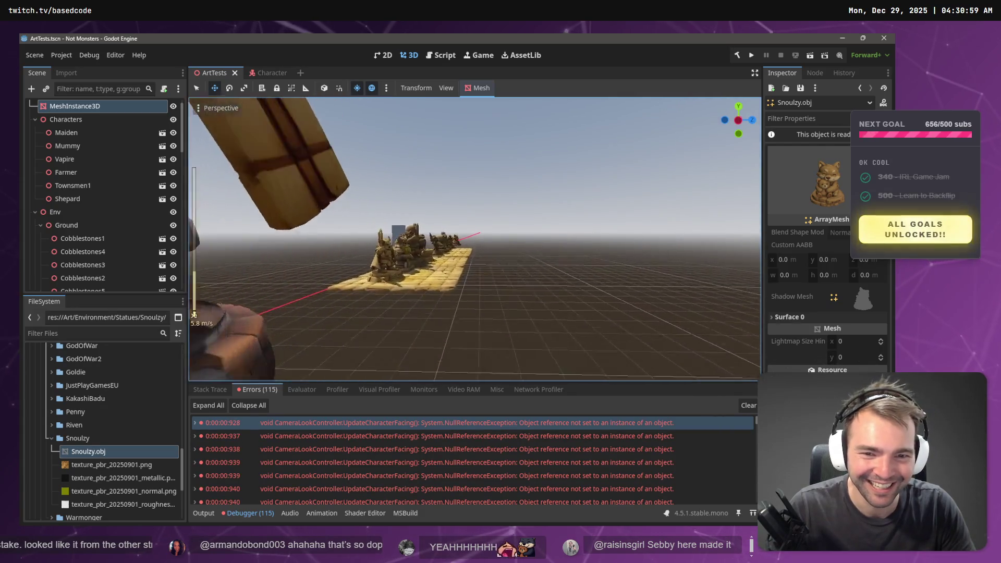
scroll(474, 239, up, 2)
key(w)
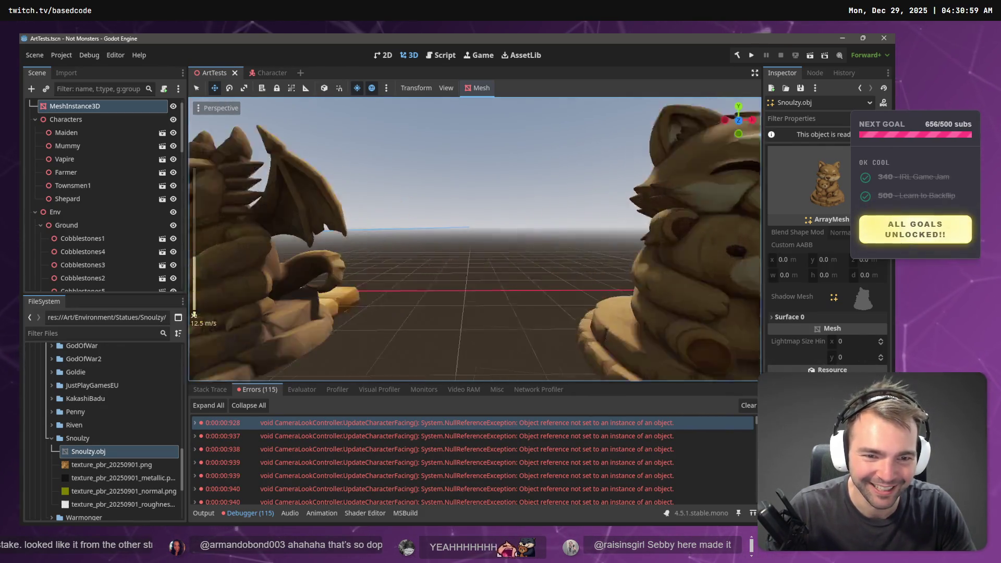
key(s)
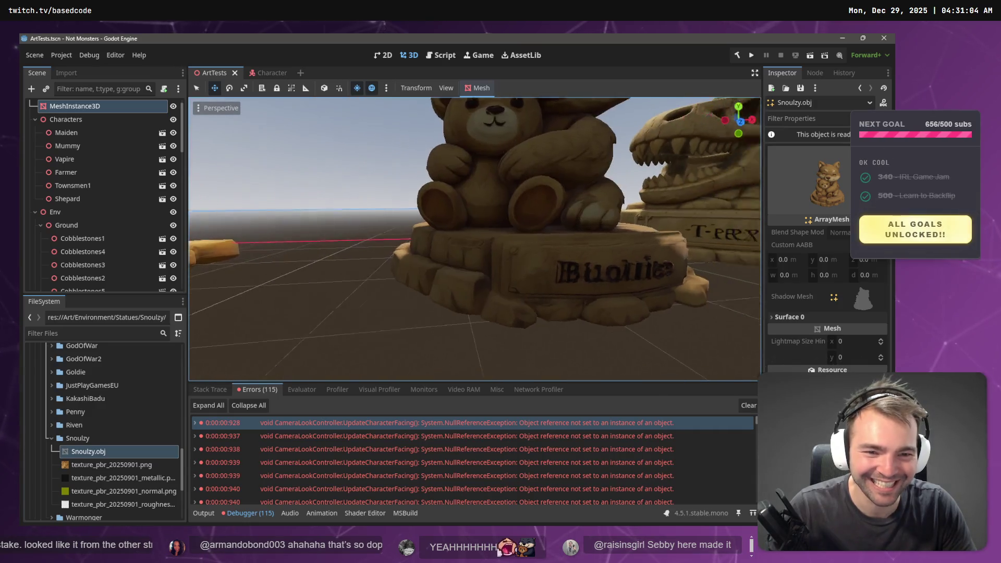
key(w)
key(s)
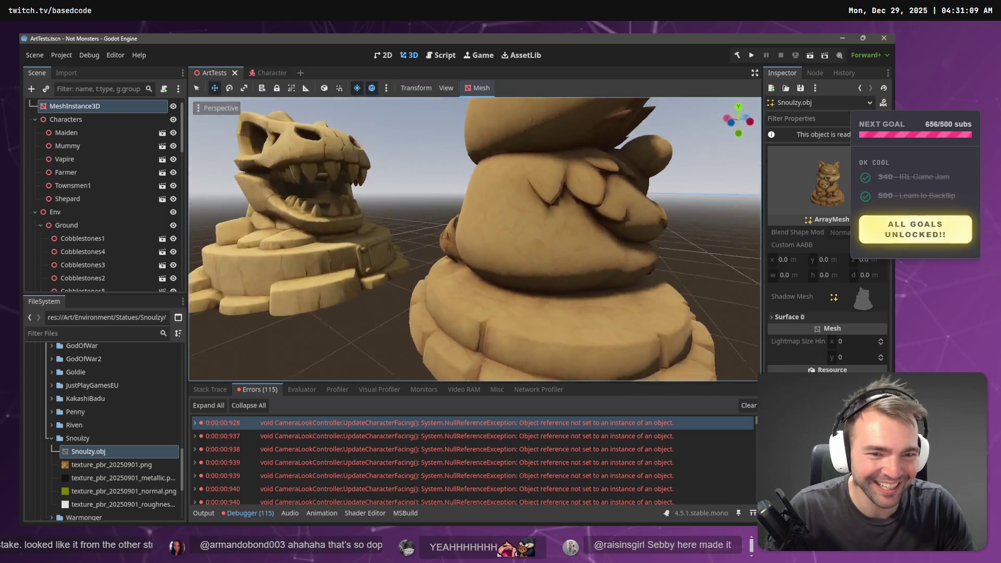
key(w)
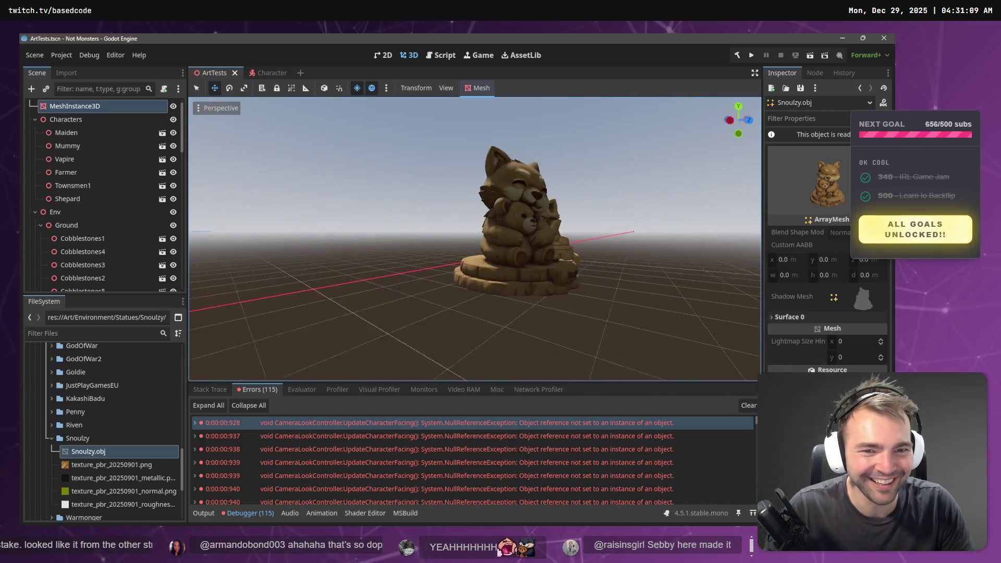
key(s)
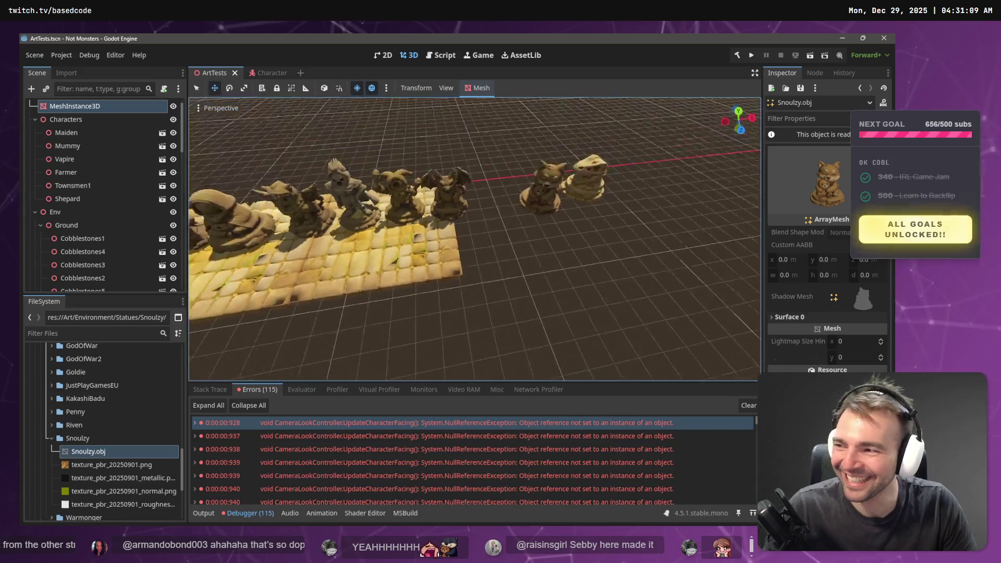
click(441, 251)
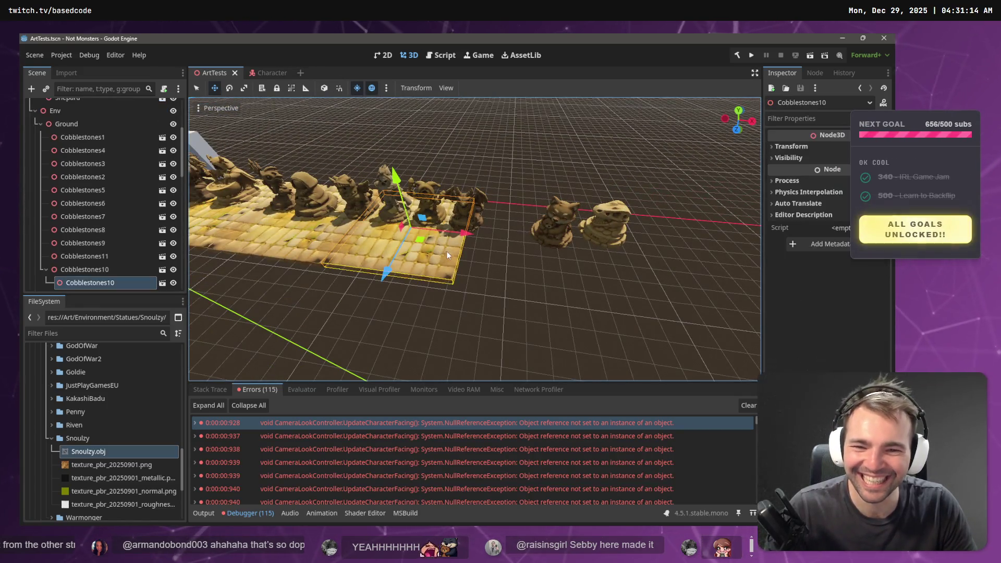
- Duplicate Cobblestones10 twice, sliding the copy along X beneath the cat and T-rex statues
key(ctrl+v)
scroll(706, 258, down, 5)
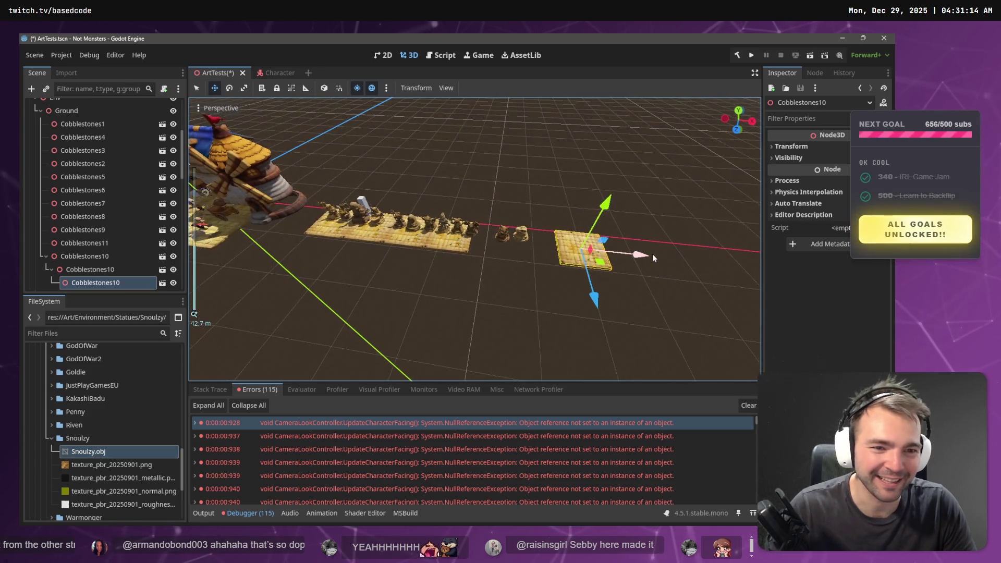
drag(652, 254, 541, 254)
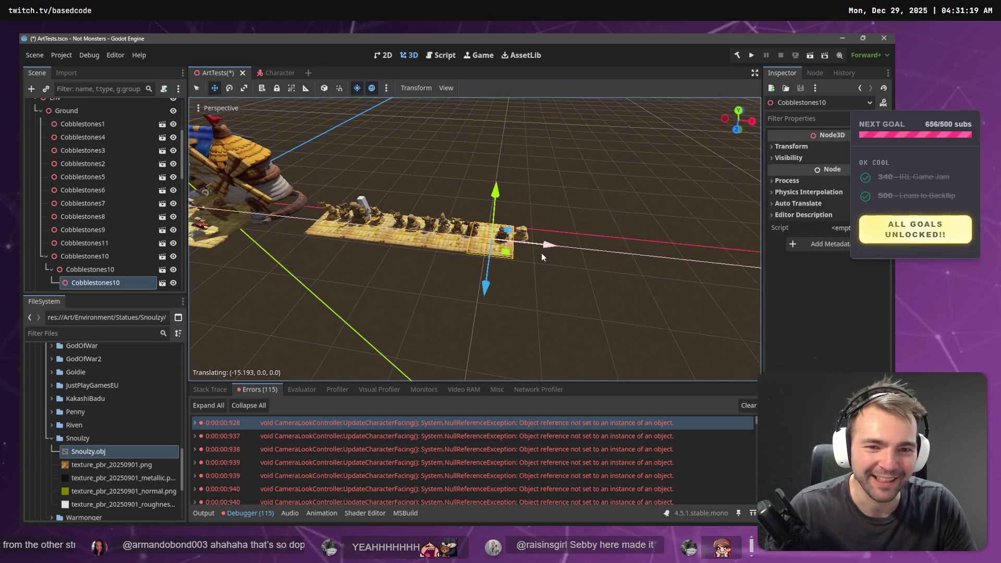
scroll(542, 253, up, 5)
scroll(542, 233, down, 2)
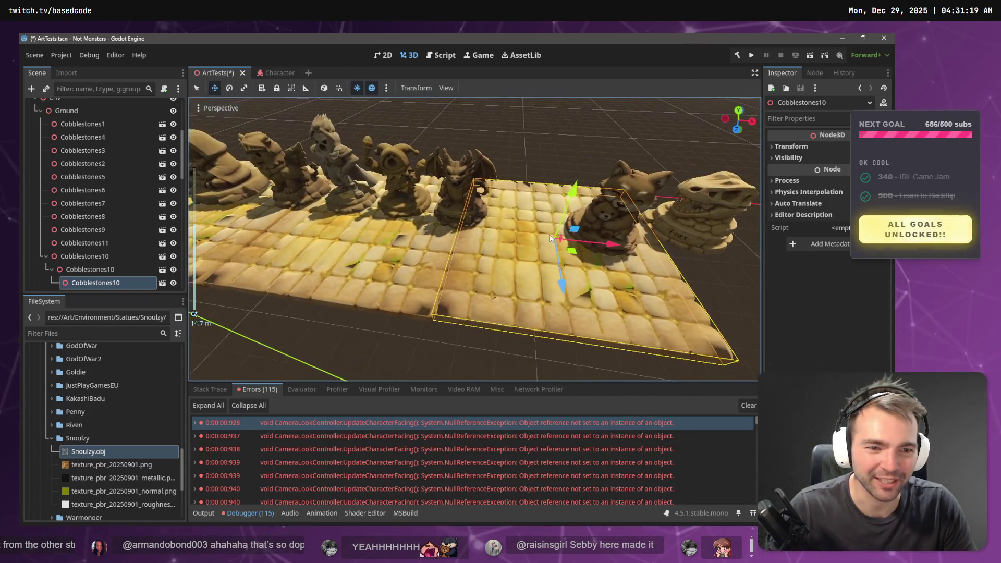
key(ctrl+v)
scroll(617, 248, down, 5)
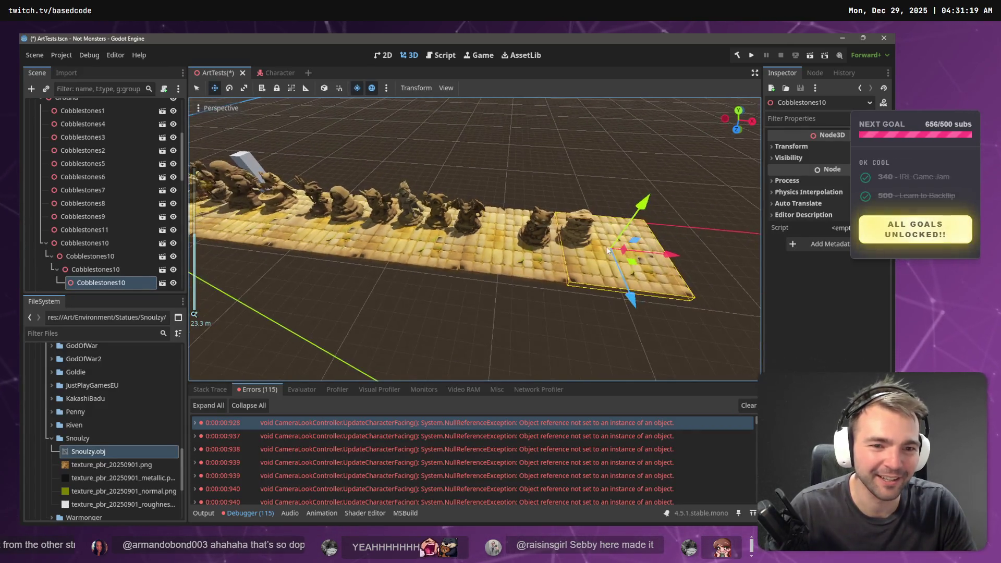
scroll(606, 246, up, 5)
- Fly through the ArtTests viewport along the statue row toward the windmill and village
key(w)
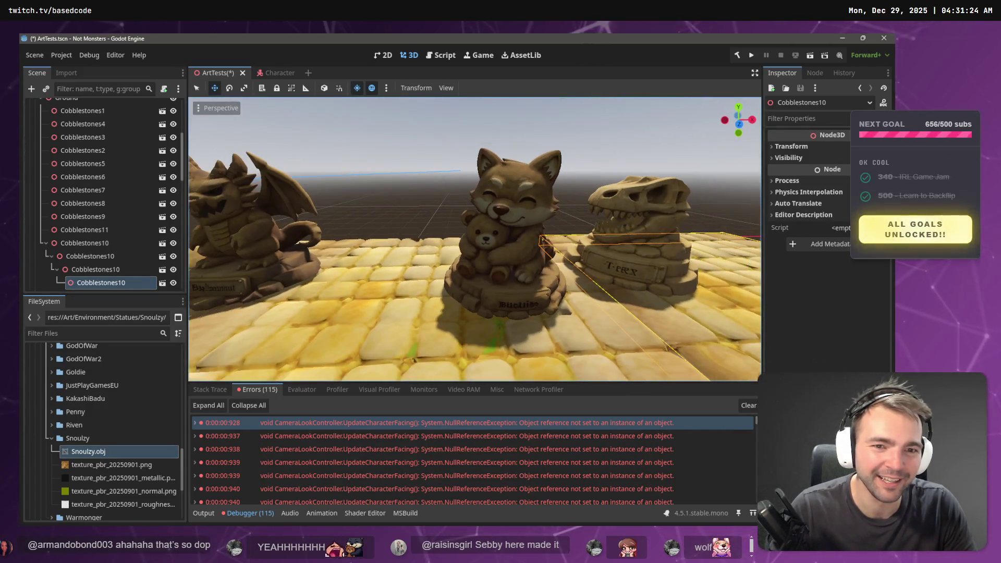
key(w)
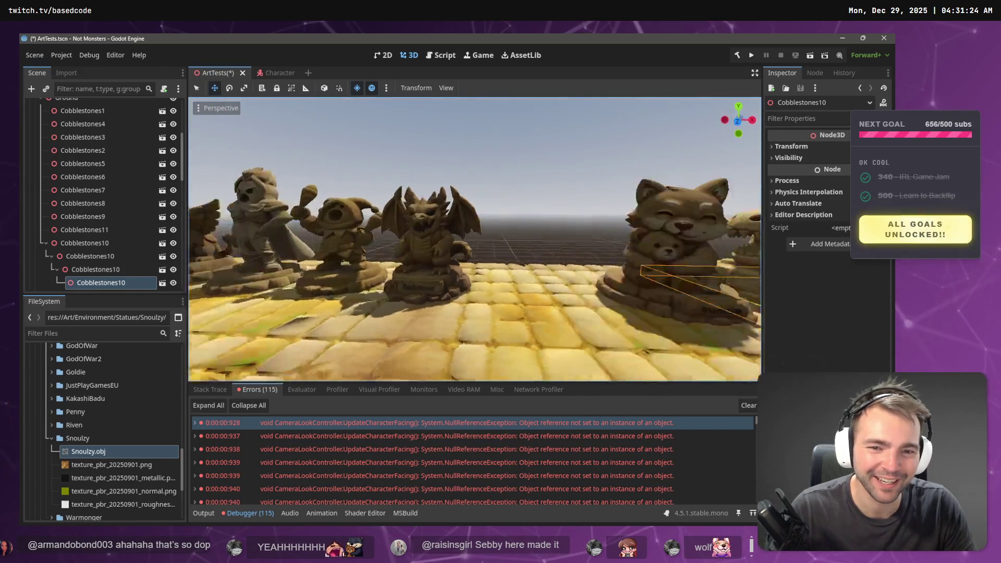
key(w)
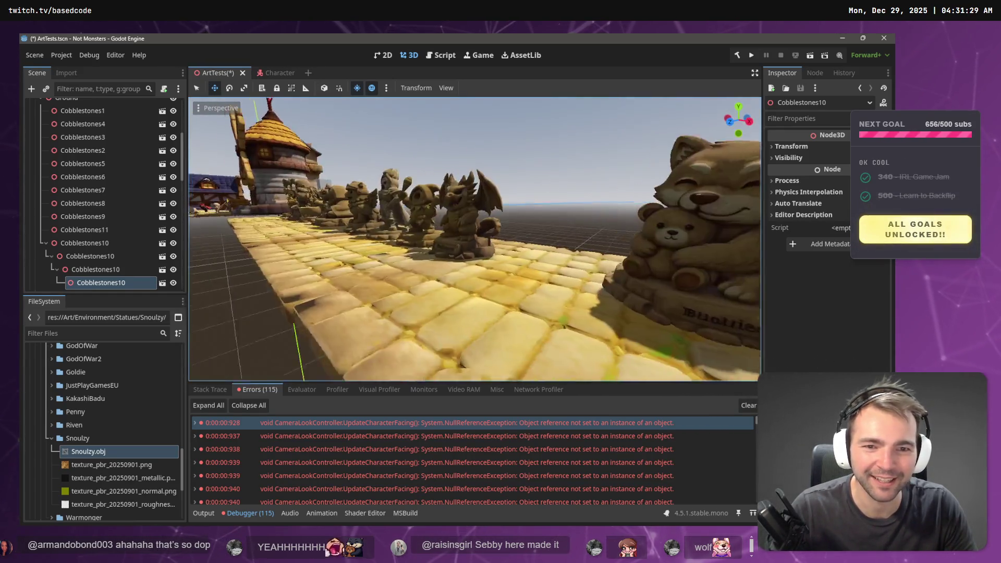
key(w)
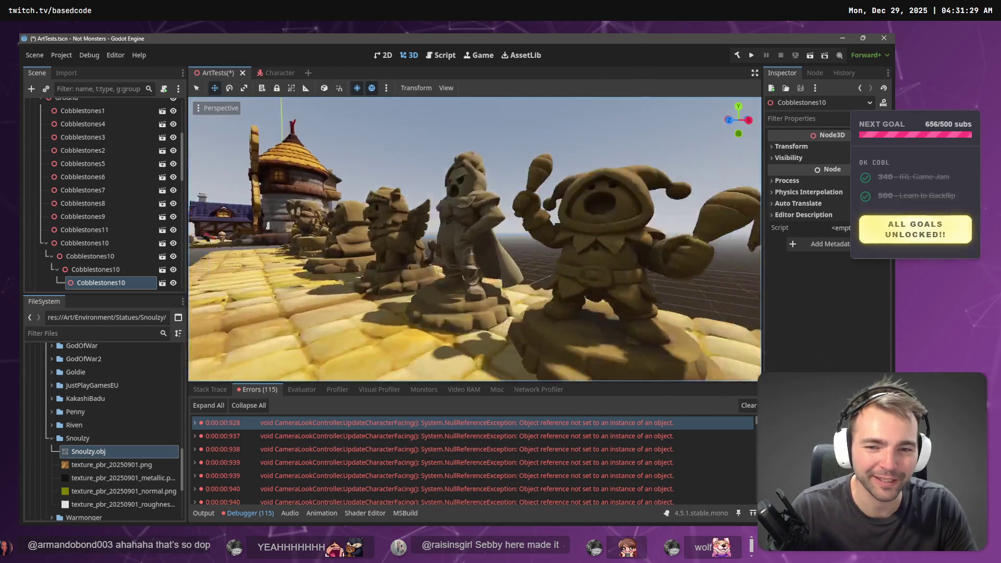
key(w)
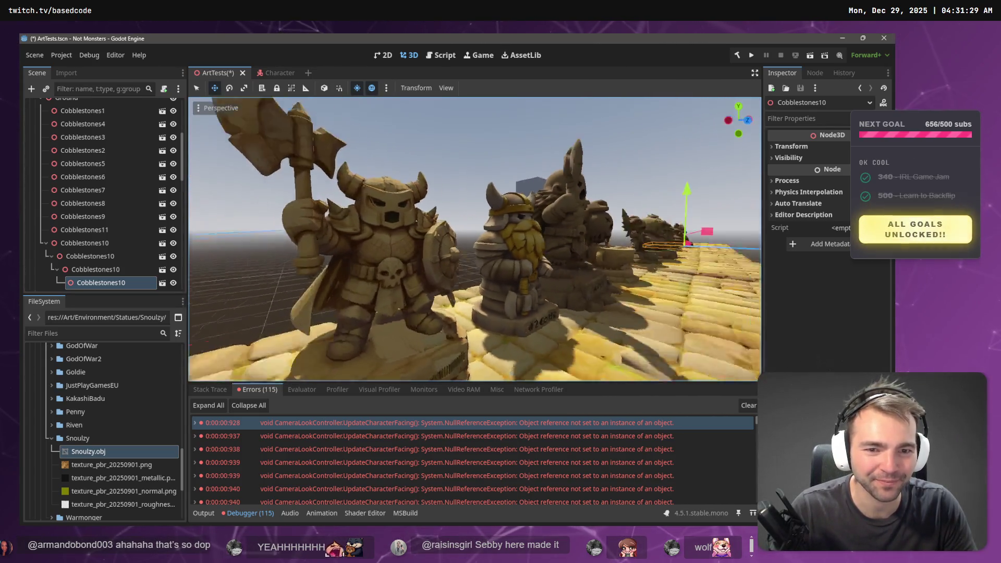
key(w)
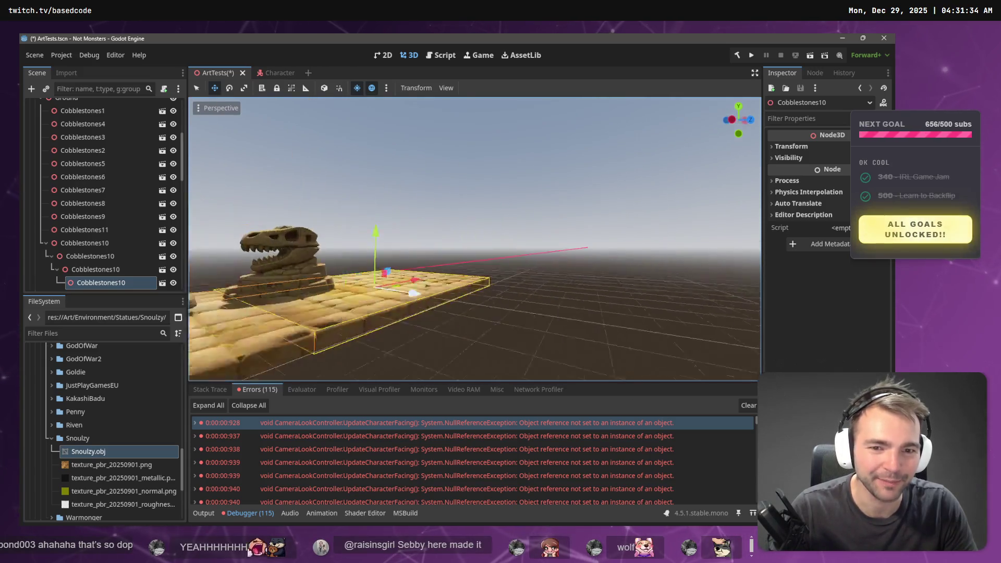
key(w)
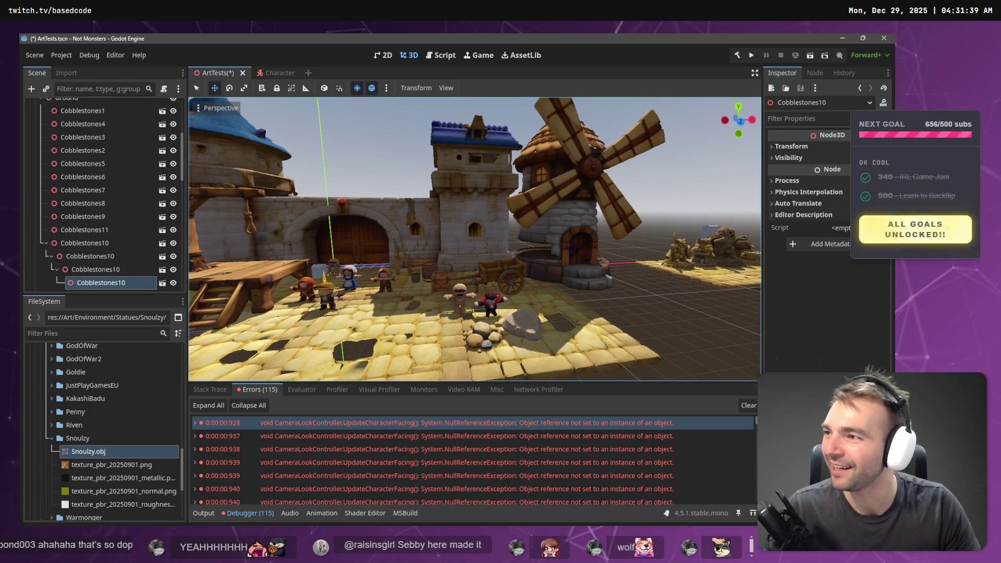
- Clear the selection and save ArtTests.tscn
key(alt+Tab)
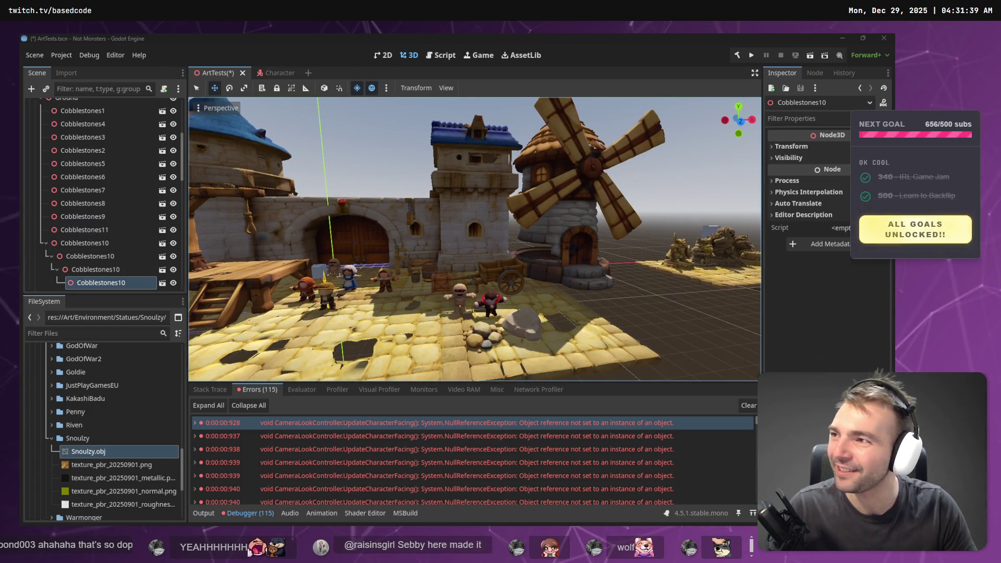
click(658, 258)
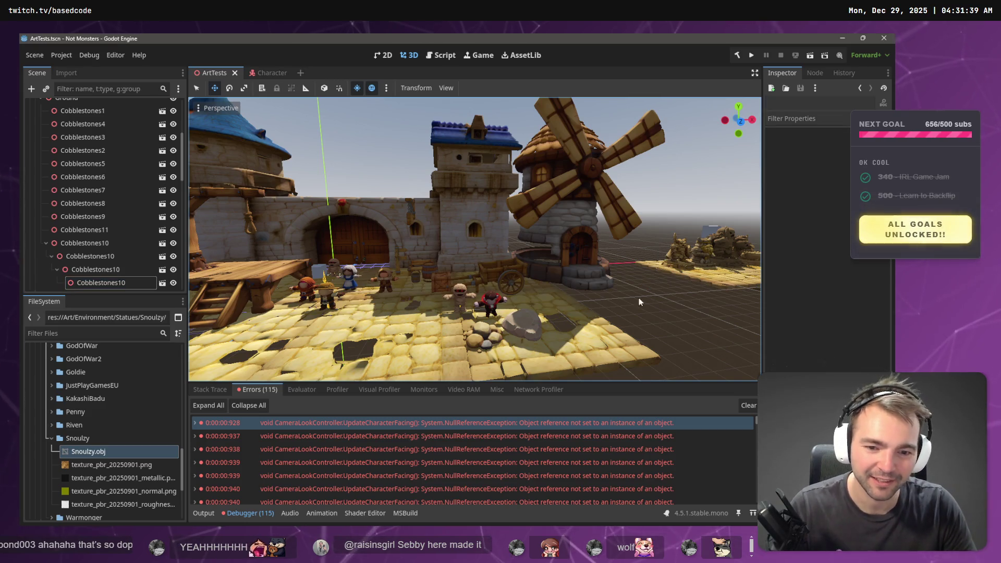
key(ctrl+s)
- Jump from the first error to line 74 and inspect cameraForward and _character
double_click(459, 422)
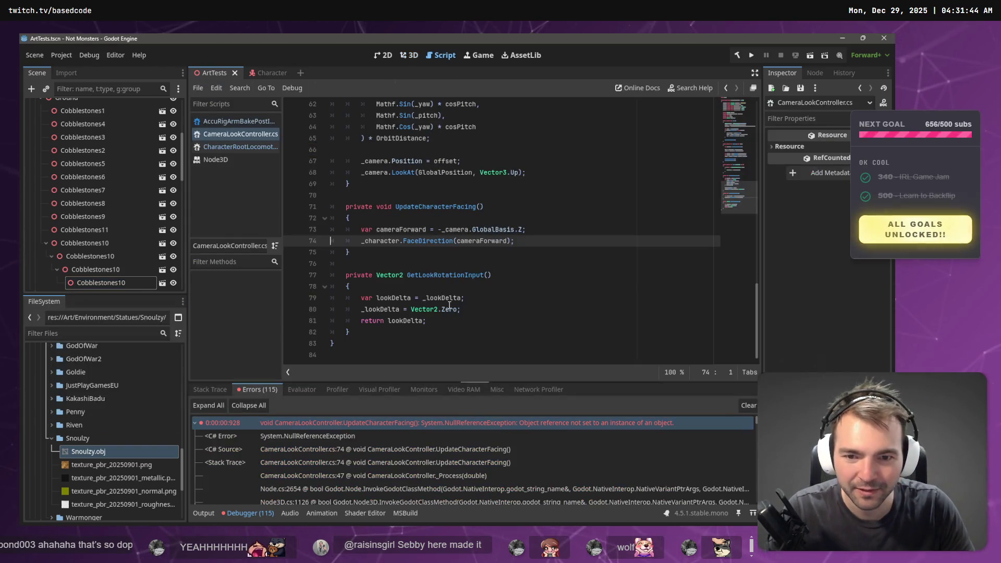
click(399, 230)
double_click(401, 229)
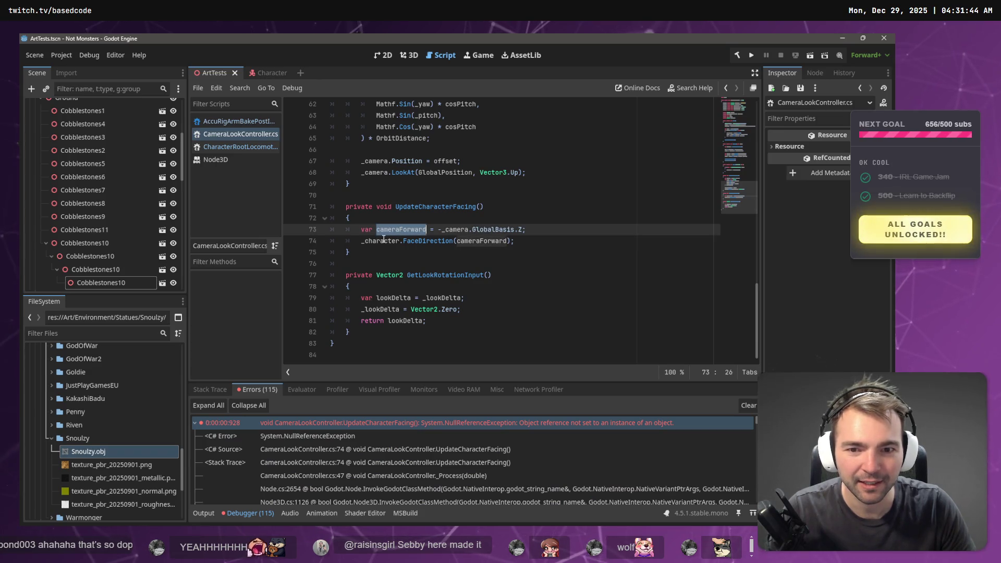
click(384, 240)
double_click(384, 241)
scroll(426, 168, up, 2)
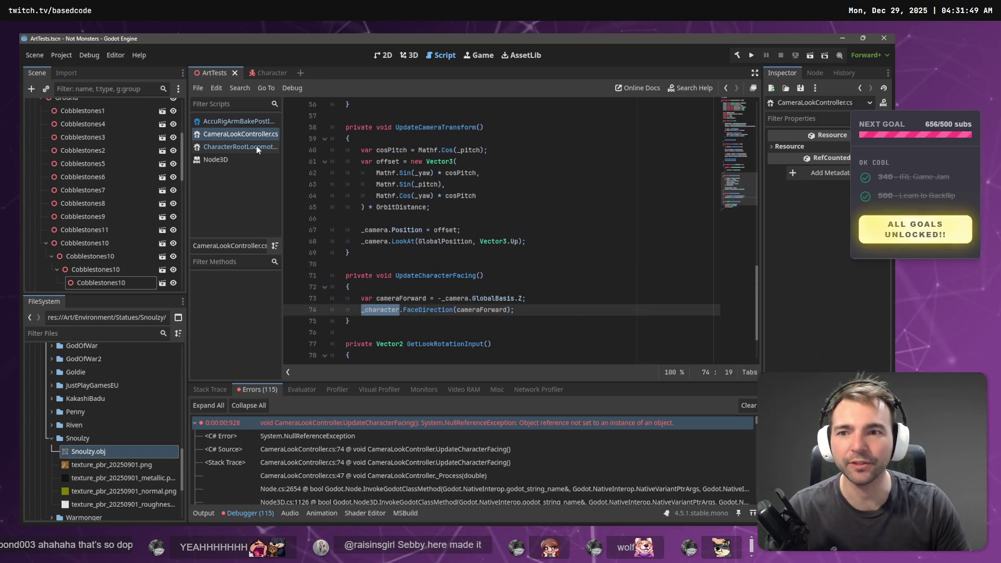
- Switch to the Character scene and select its CameraLookController node
click(267, 73)
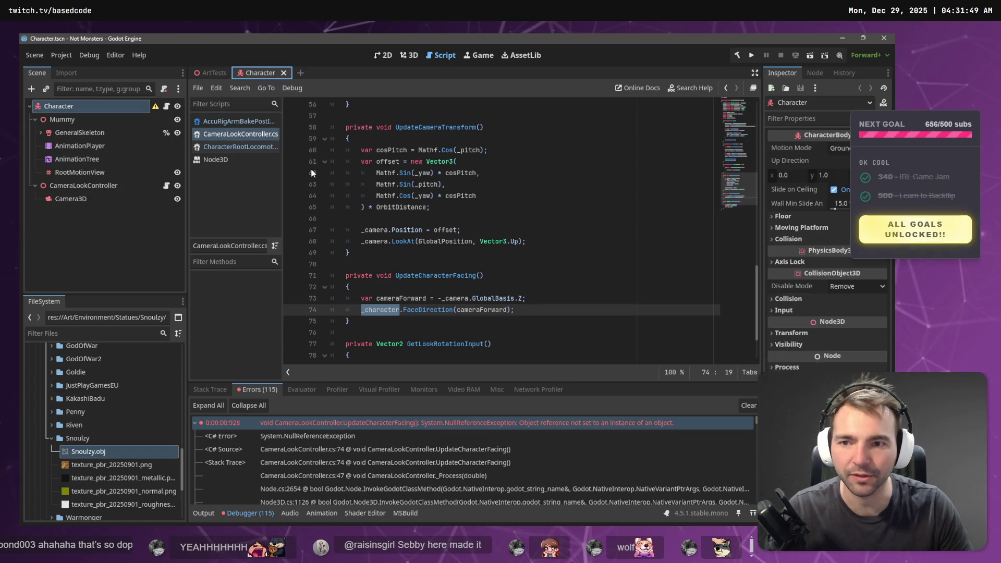
click(108, 104)
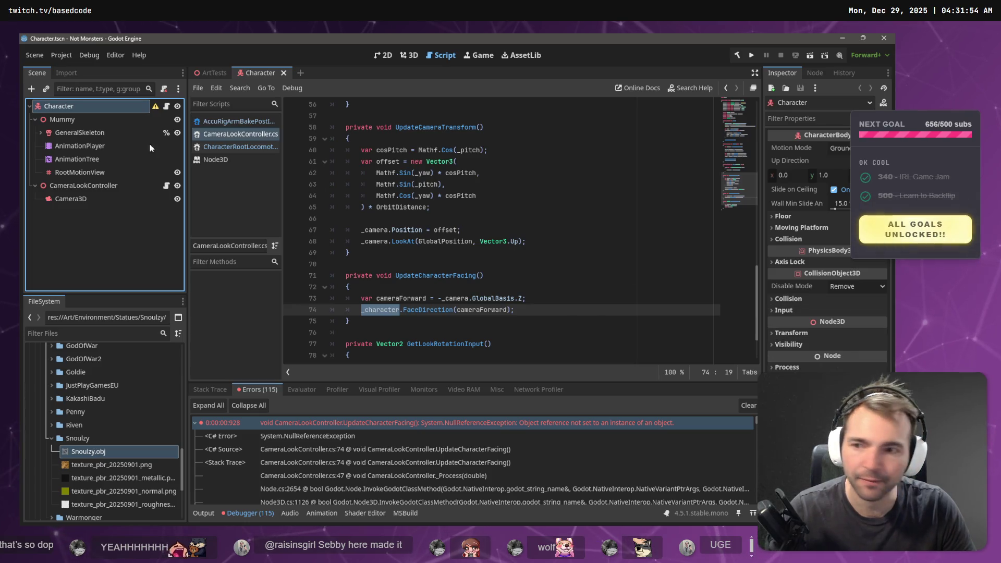
click(78, 186)
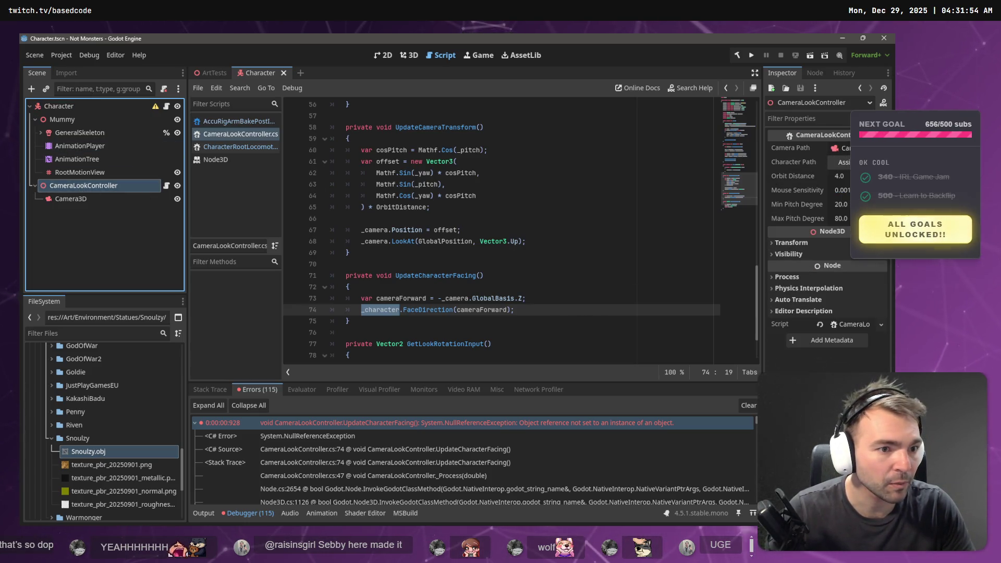
- Assign the Character root node as CameraLookController's Character Path, then save the scene
click(841, 162)
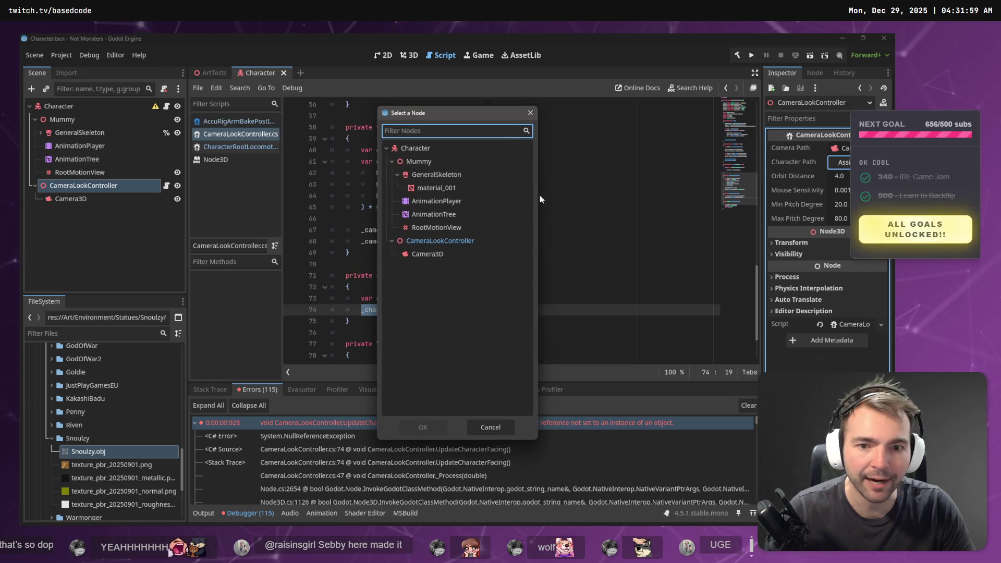
click(432, 149)
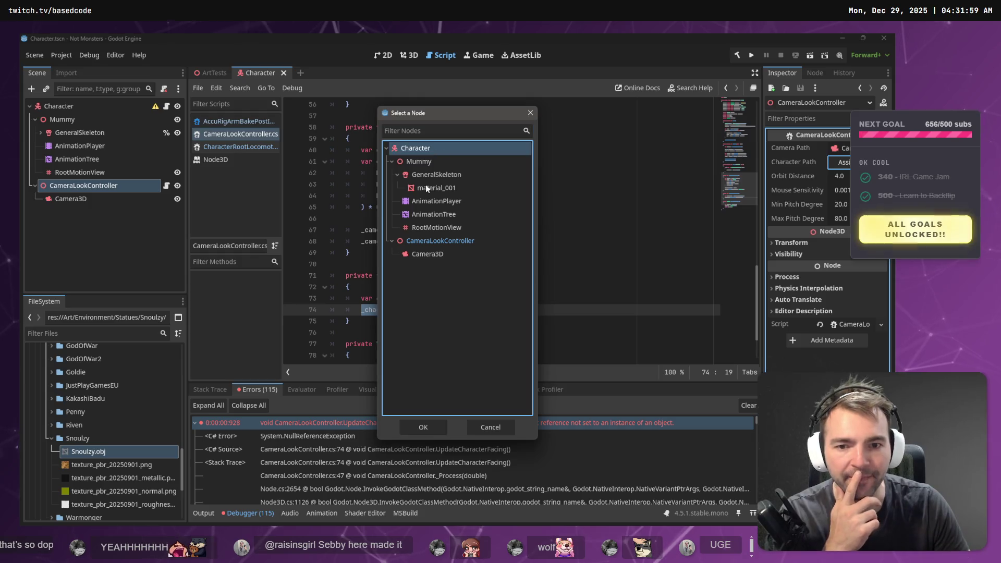
click(424, 427)
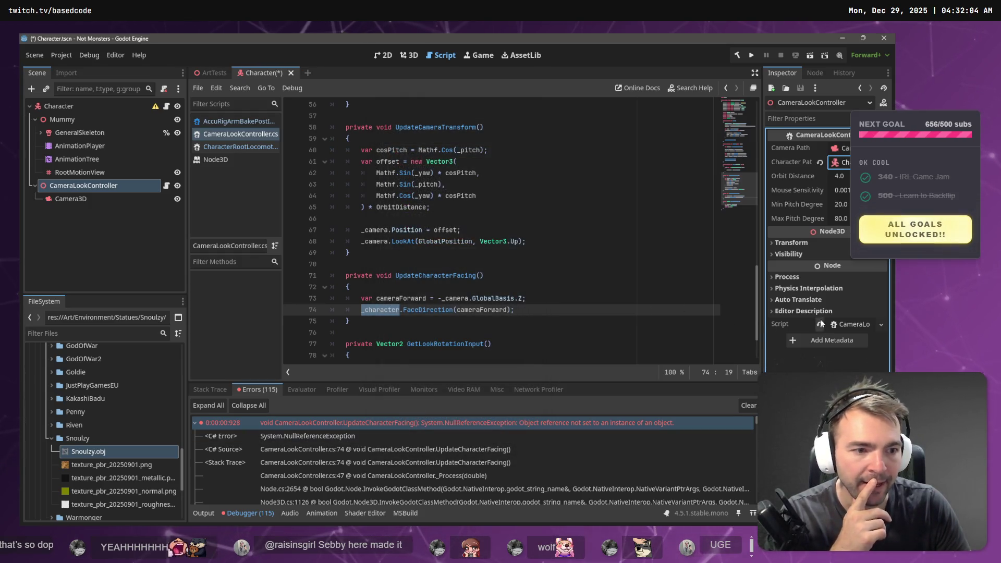
click(749, 58)
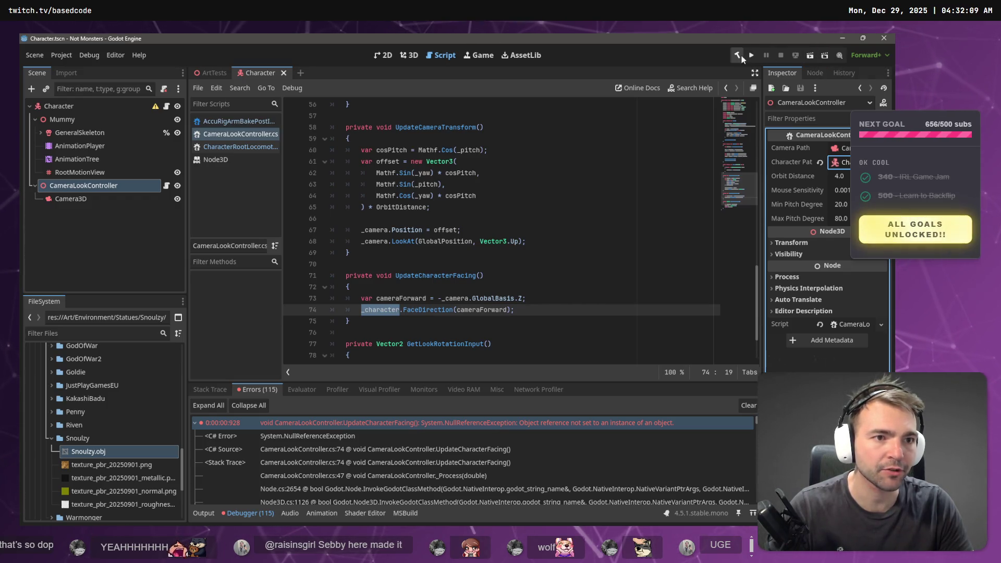
- Run and stop the Character scene, then run and stop ArtTests to test the camera
click(809, 56)
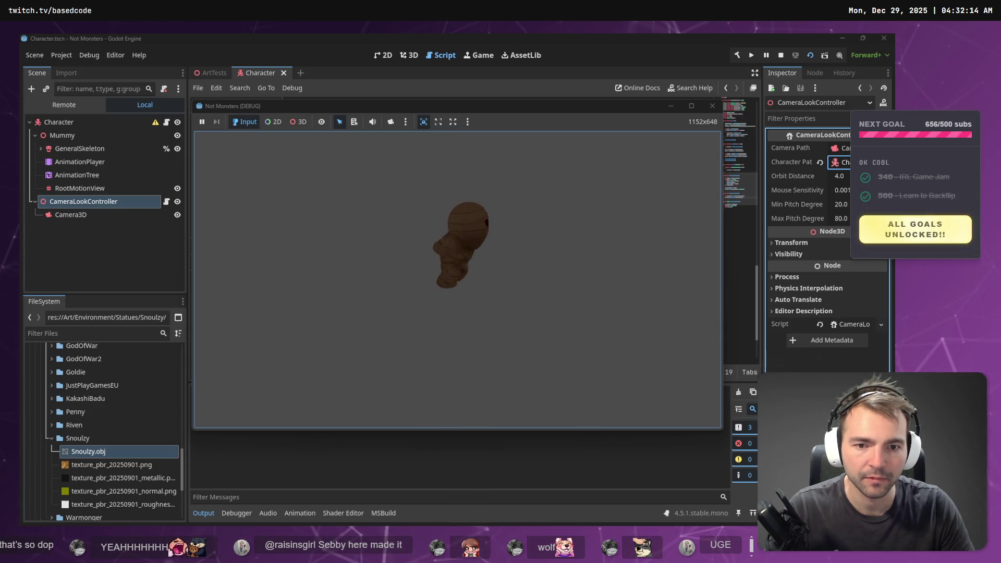
key(F8)
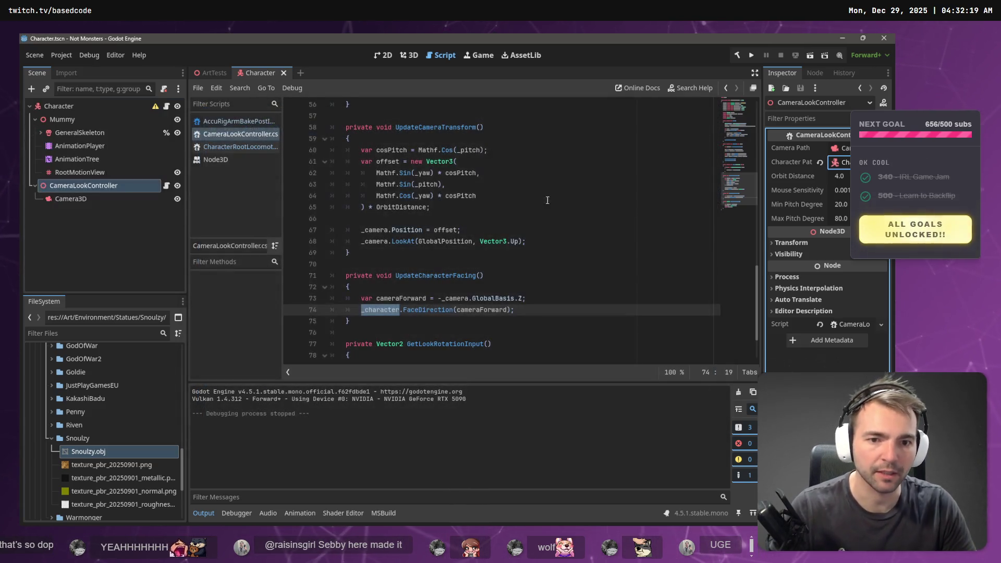
click(208, 76)
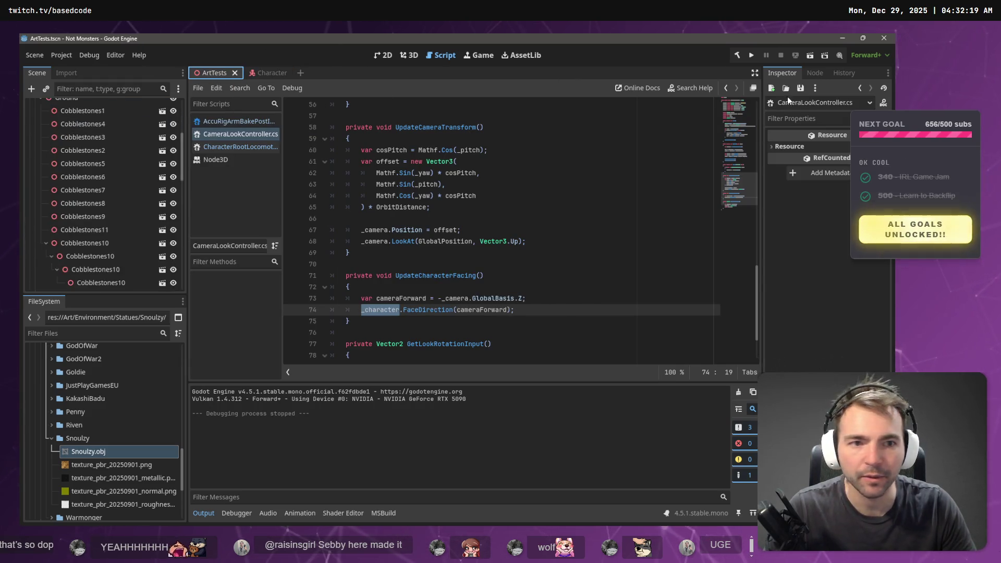
key(F5)
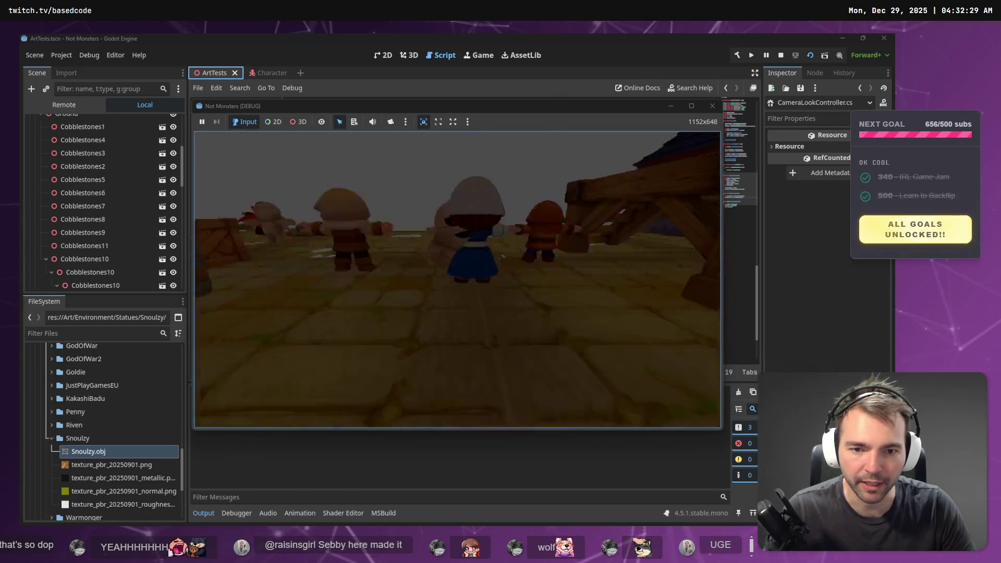
key(Escape)
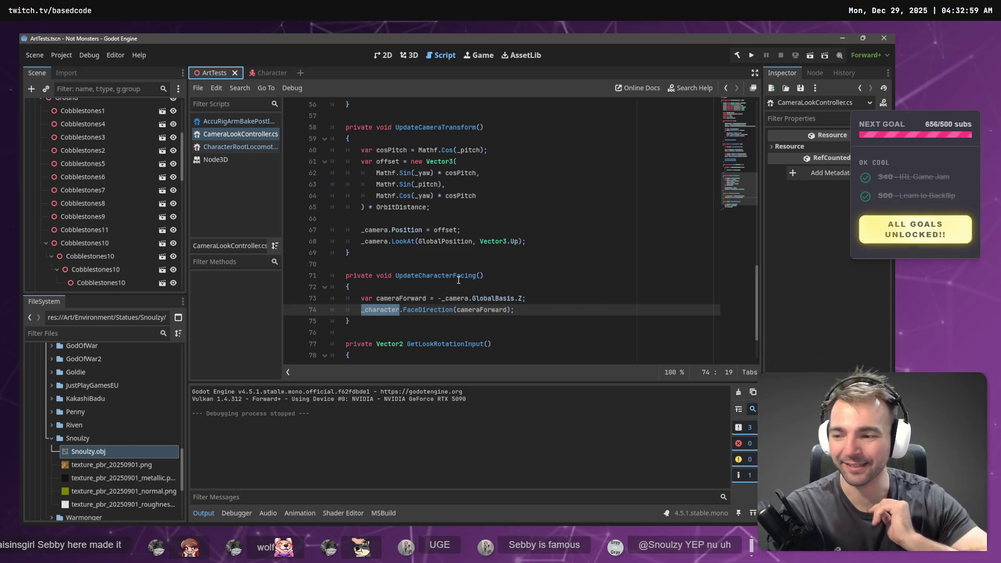
- Review the cameraForward and _character lines in CameraLookController.cs, rerun, then switch to VS Code
scroll(465, 274, down, 2)
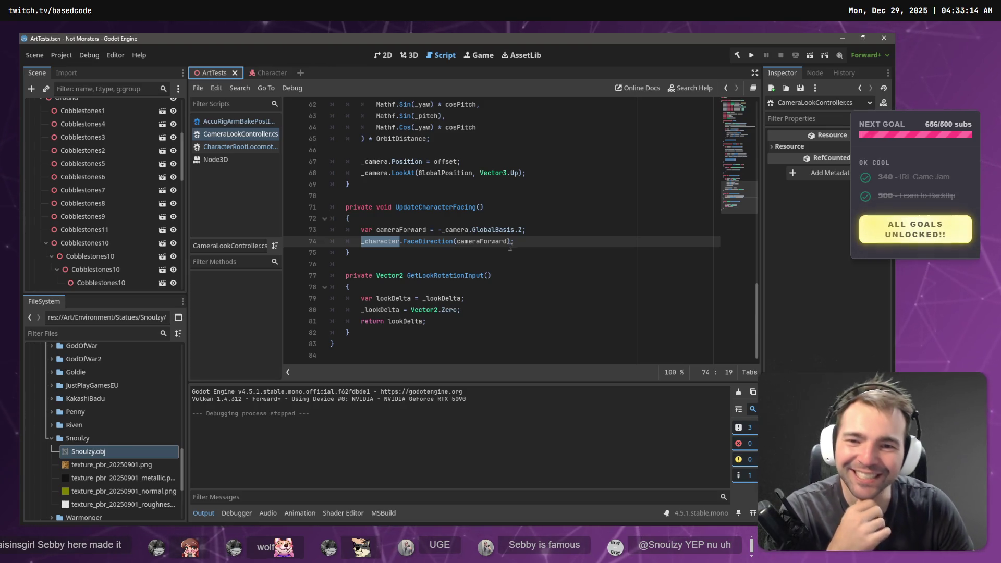
click(387, 228)
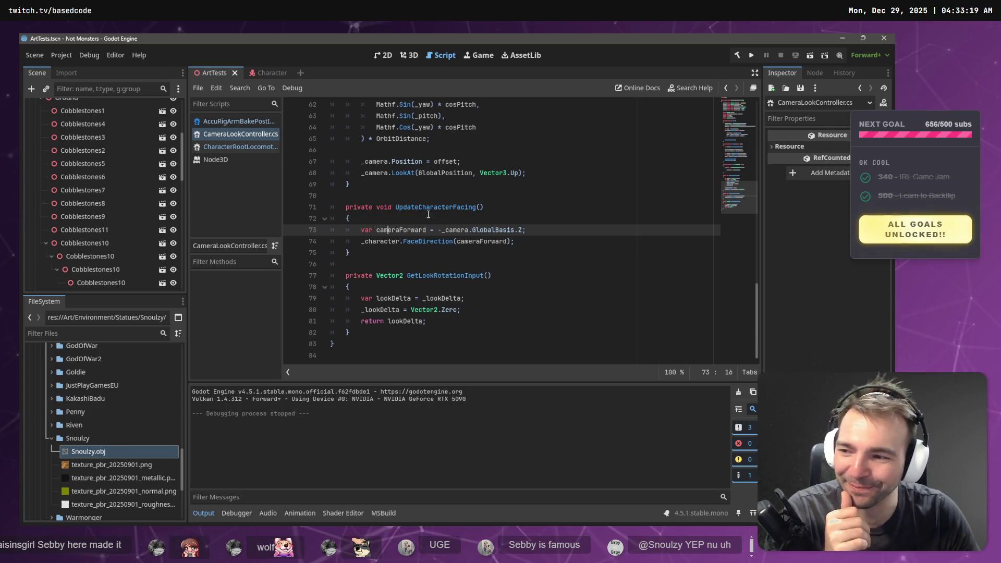
click(388, 242)
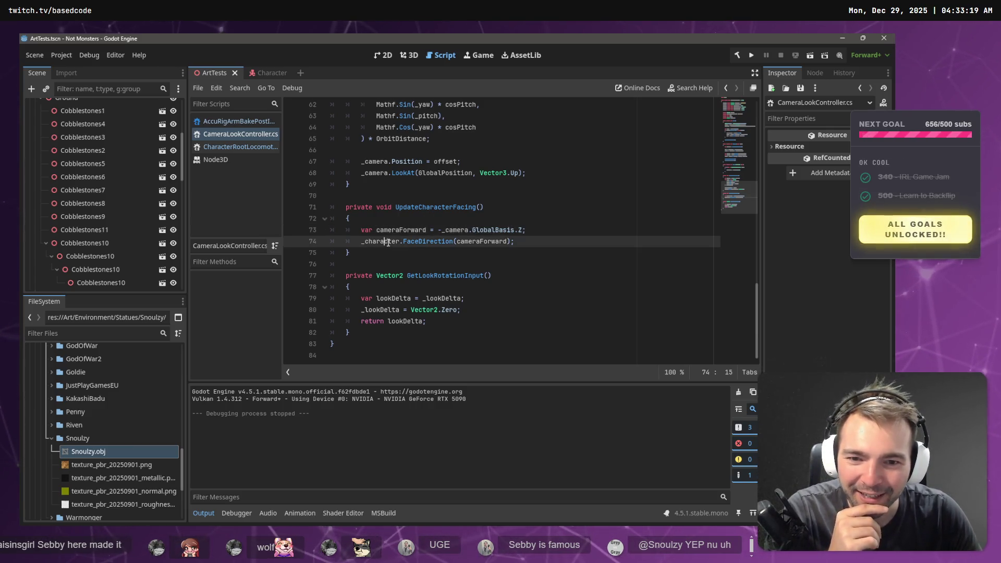
scroll(586, 254, up, 6)
scroll(585, 251, down, 5)
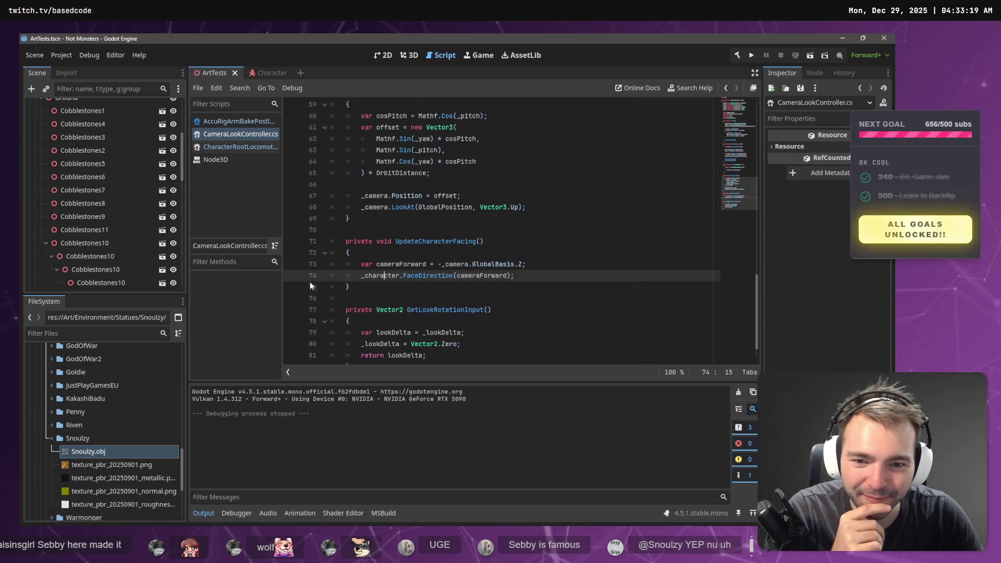
scroll(485, 278, down, 1)
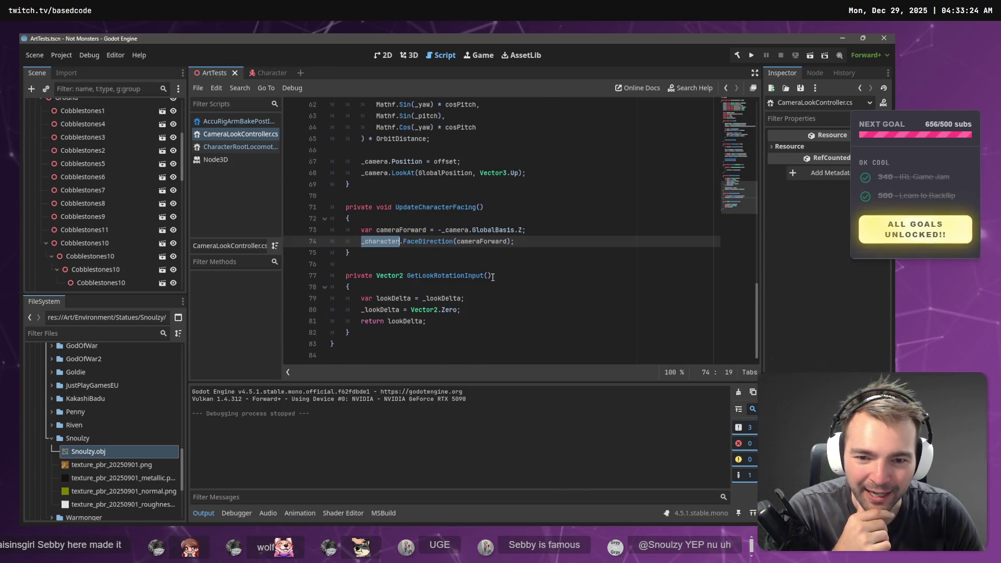
scroll(517, 274, up, 20)
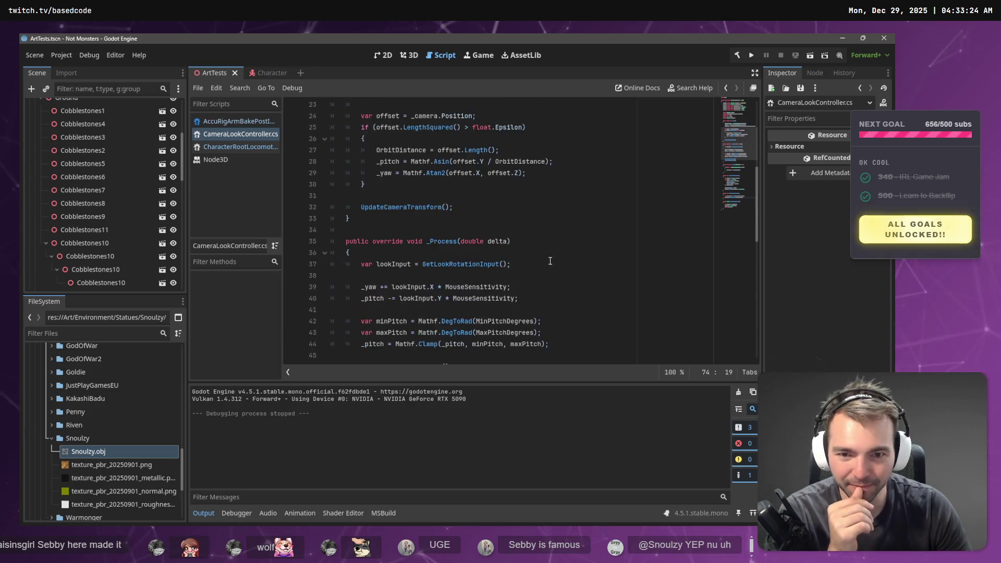
key(F5)
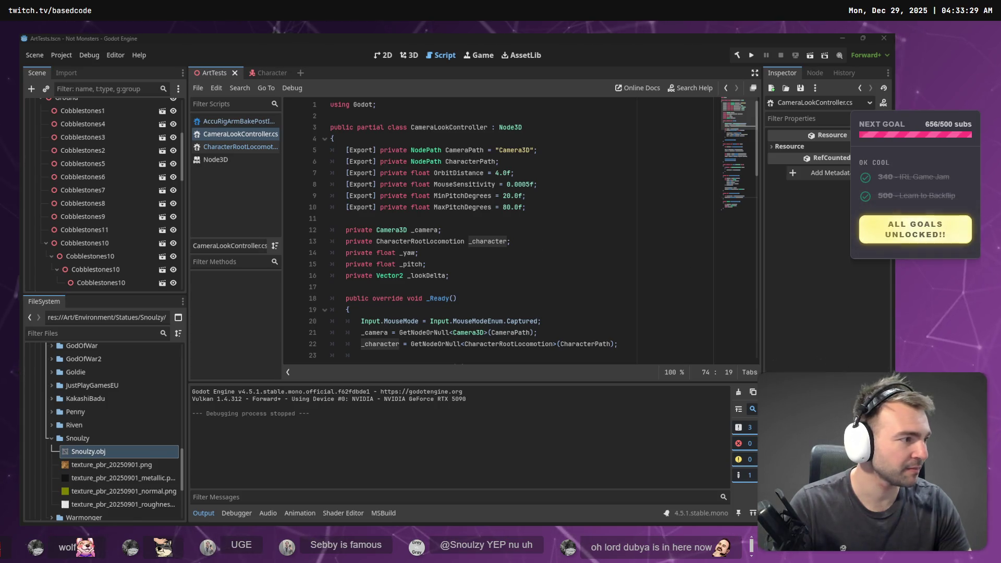
key(alt+Tab)
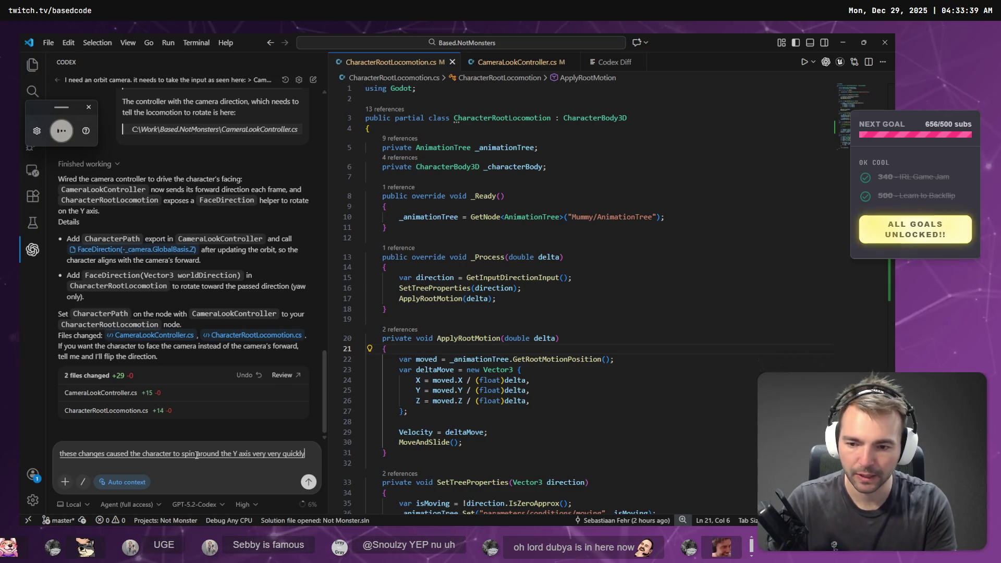
- Dictate the spinning-character bug report to Codex and open its diff of both changed files
key(super+h)
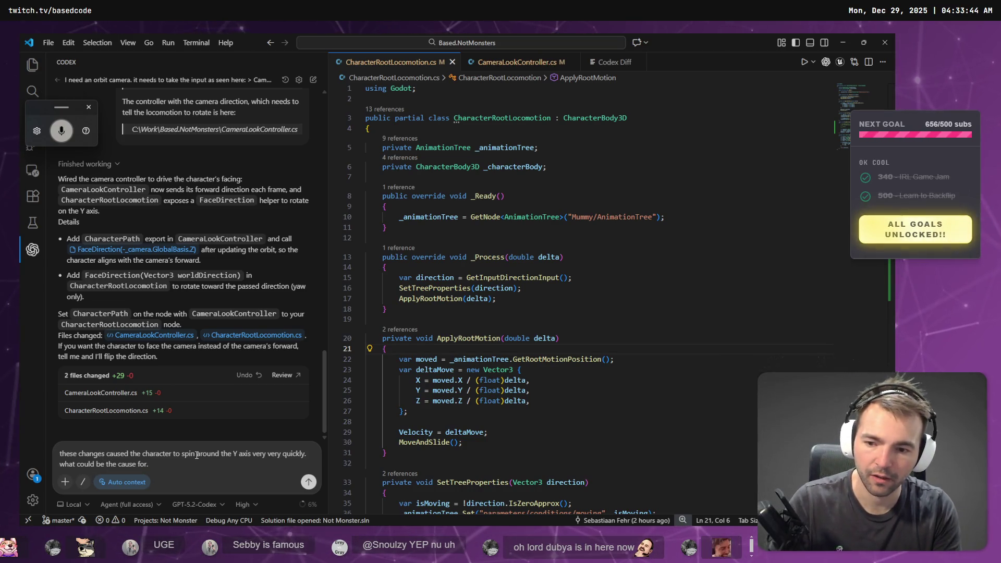
key(Return)
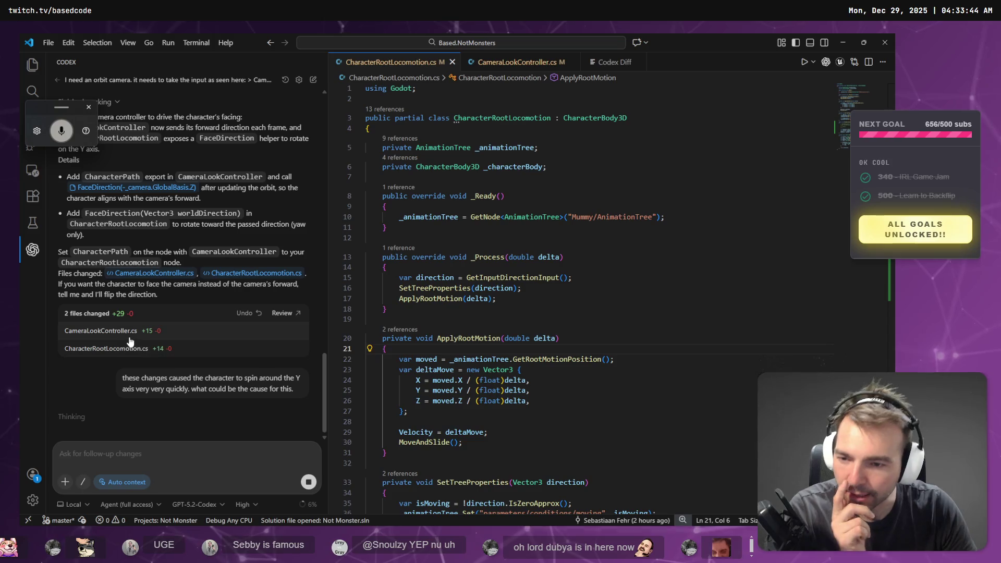
click(126, 332)
click(608, 62)
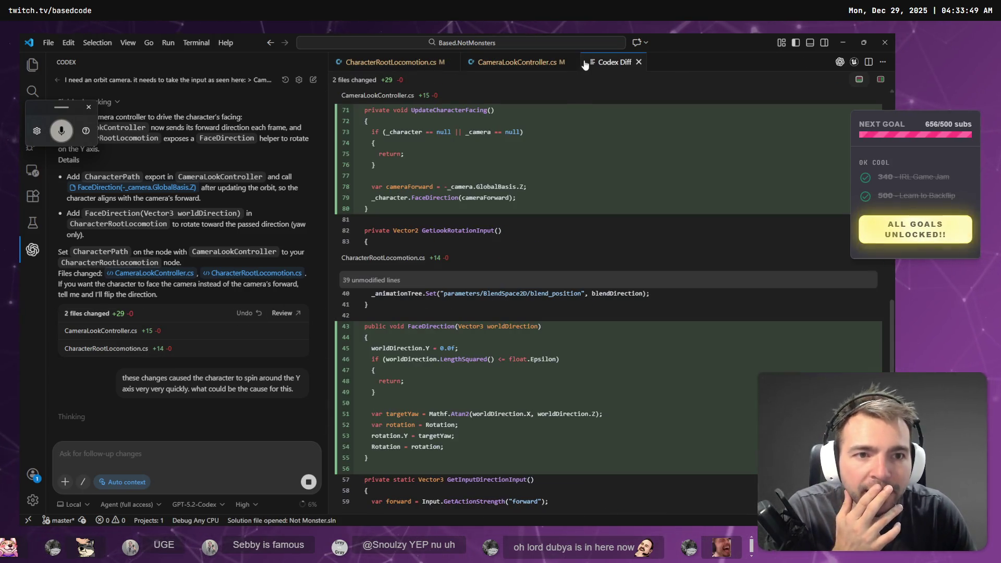
click(430, 441)
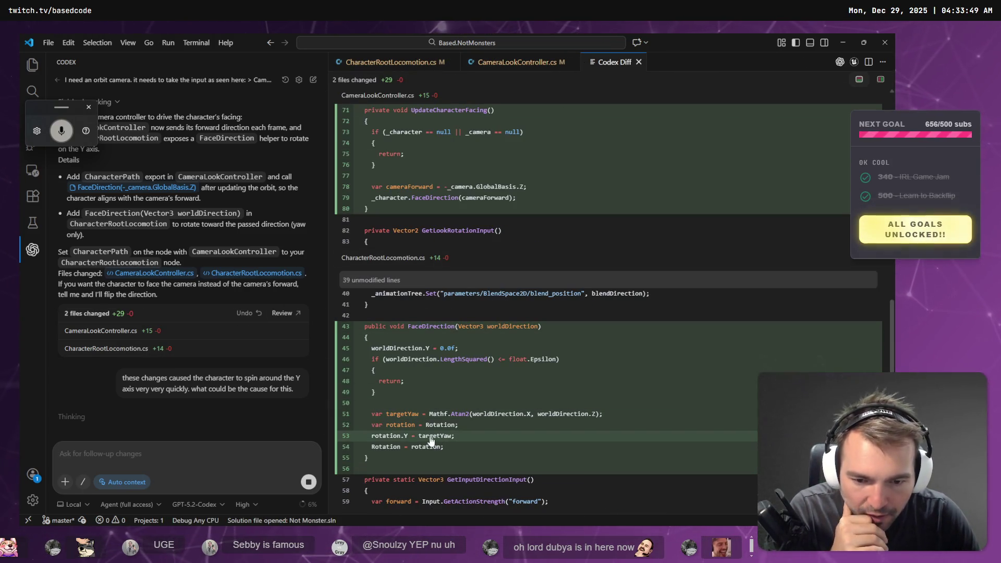
double_click(424, 441)
scroll(390, 420, down, 1)
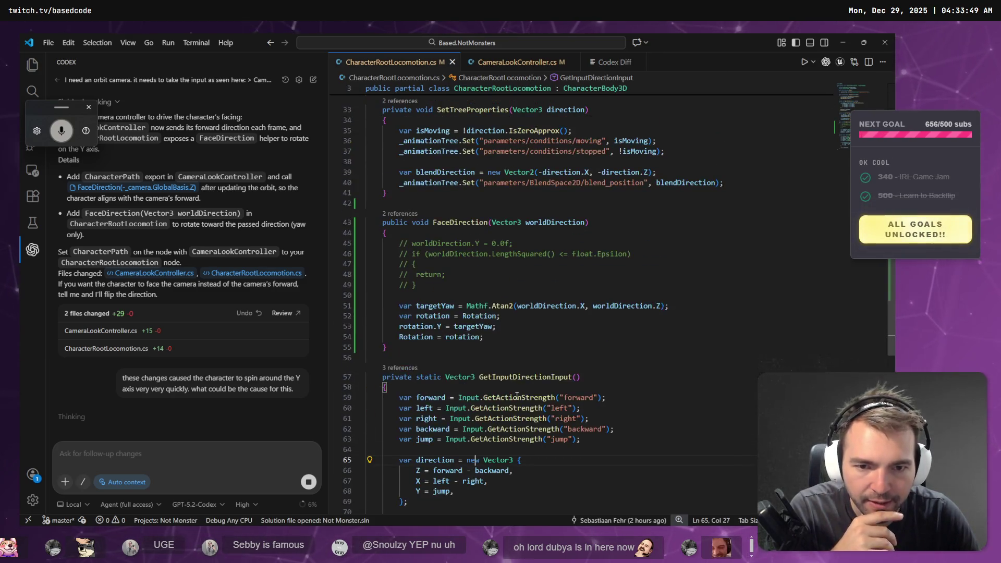
- Expand the CameraLookController and CharacterRootLocomotion changes and jump to the changed FaceDirection line
click(172, 334)
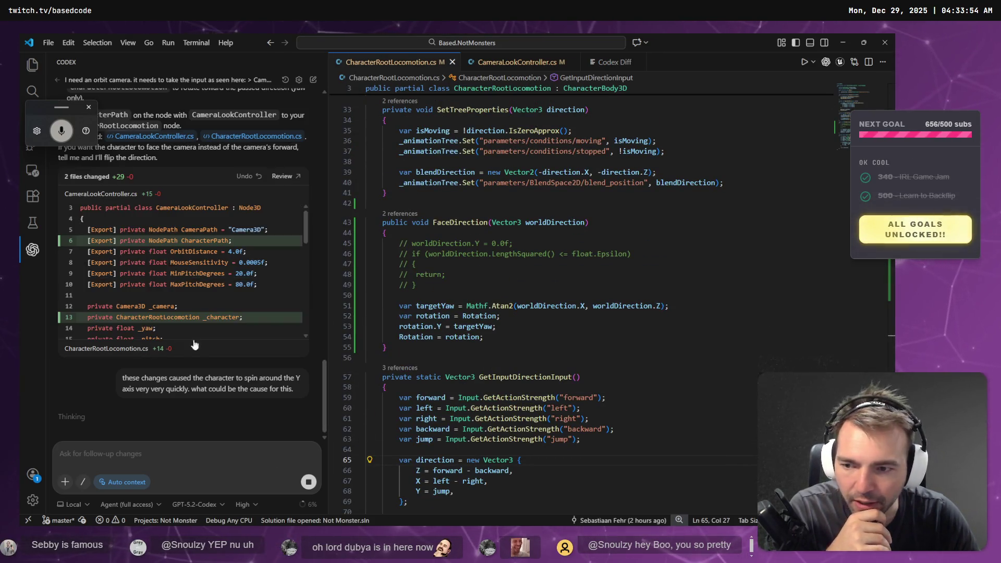
scroll(168, 328, down, 5)
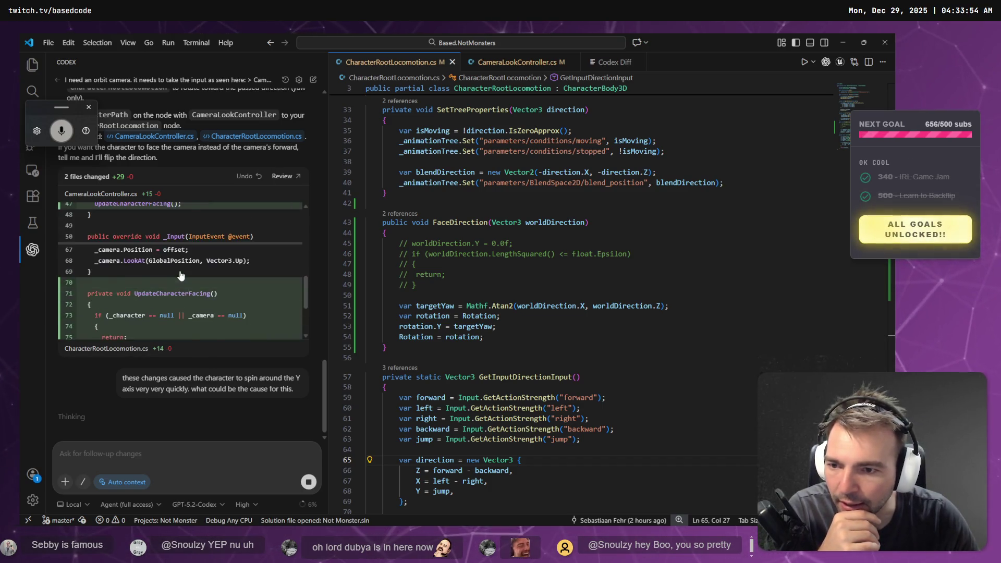
scroll(174, 283, up, 5)
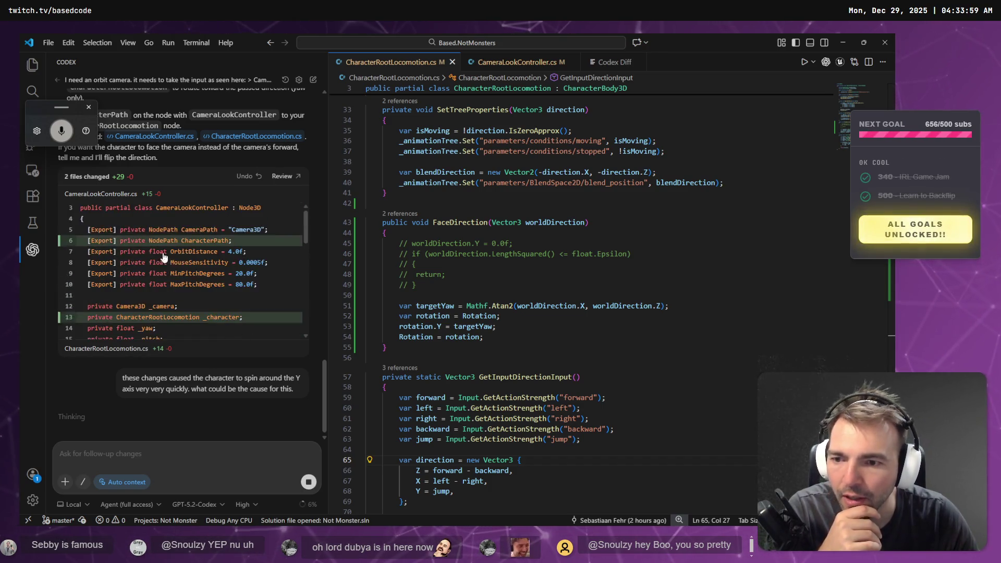
scroll(207, 262, down, 10)
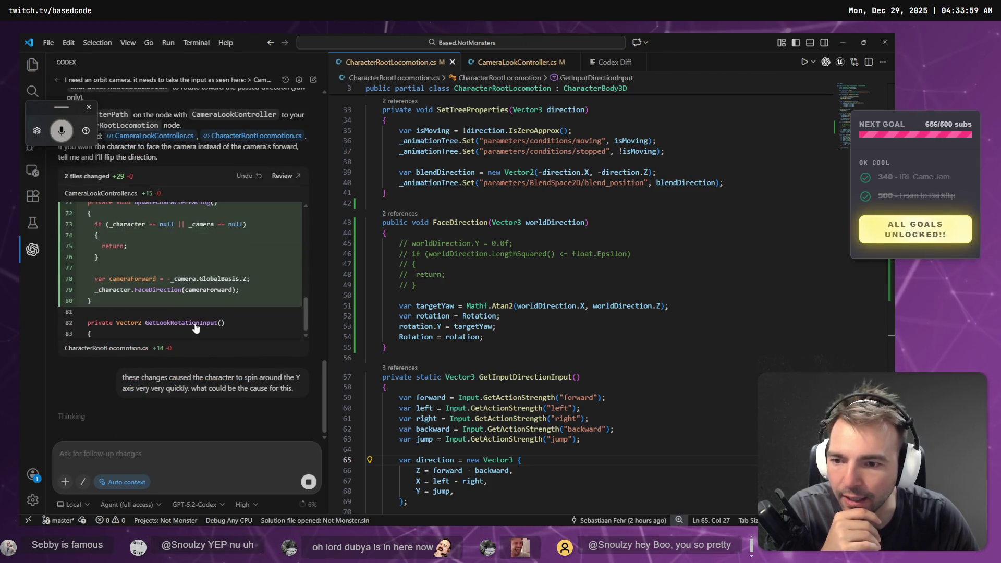
click(198, 348)
scroll(200, 328, down, 3)
click(177, 286)
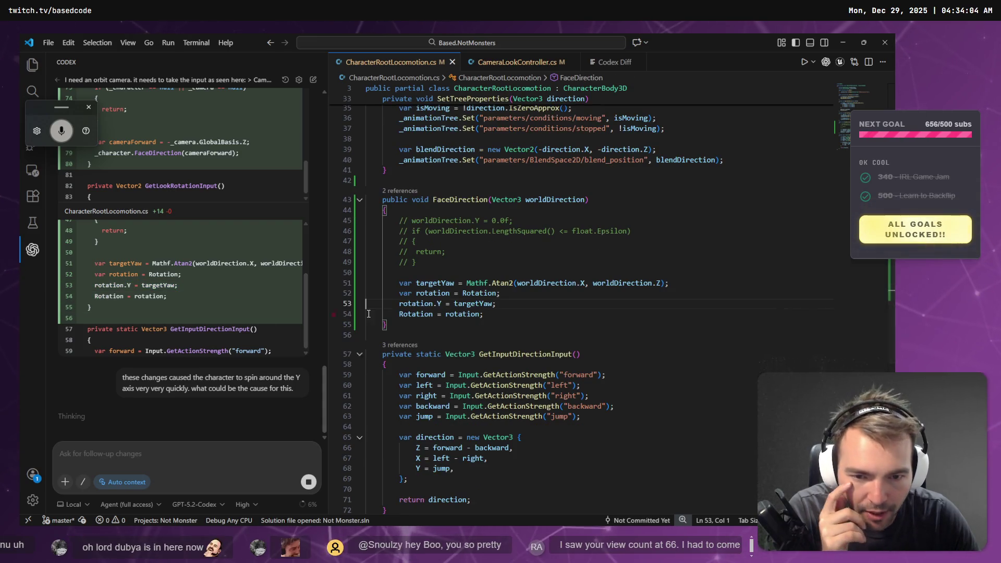
- Check targetYaw usage, then select the commented-out guard block on lines 45–49
double_click(479, 304)
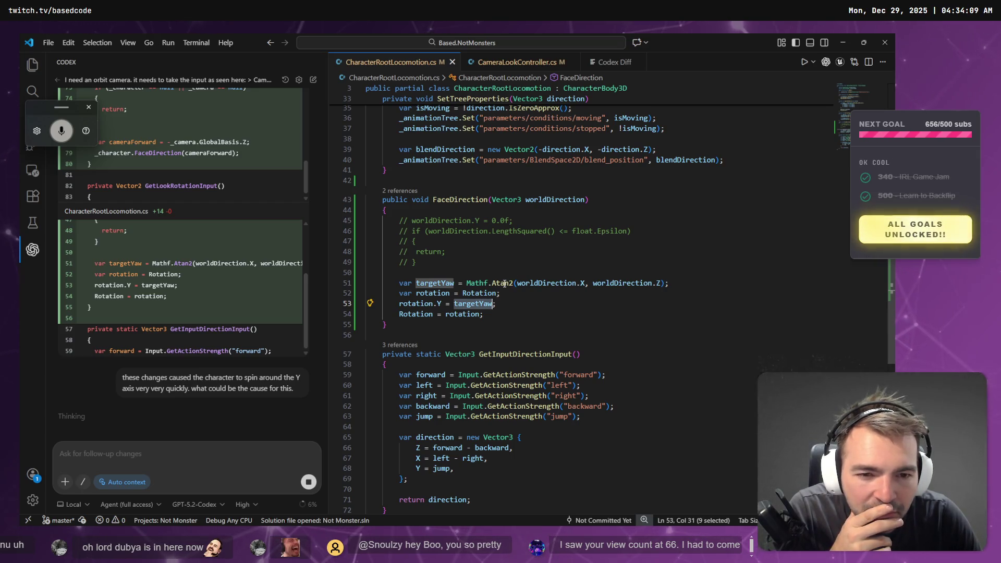
mouse_move(505, 283)
click(438, 220)
mouse_move(454, 257)
mouse_down()
mouse_move(398, 252)
mouse_move(399, 231)
mouse_move(349, 222)
mouse_up()
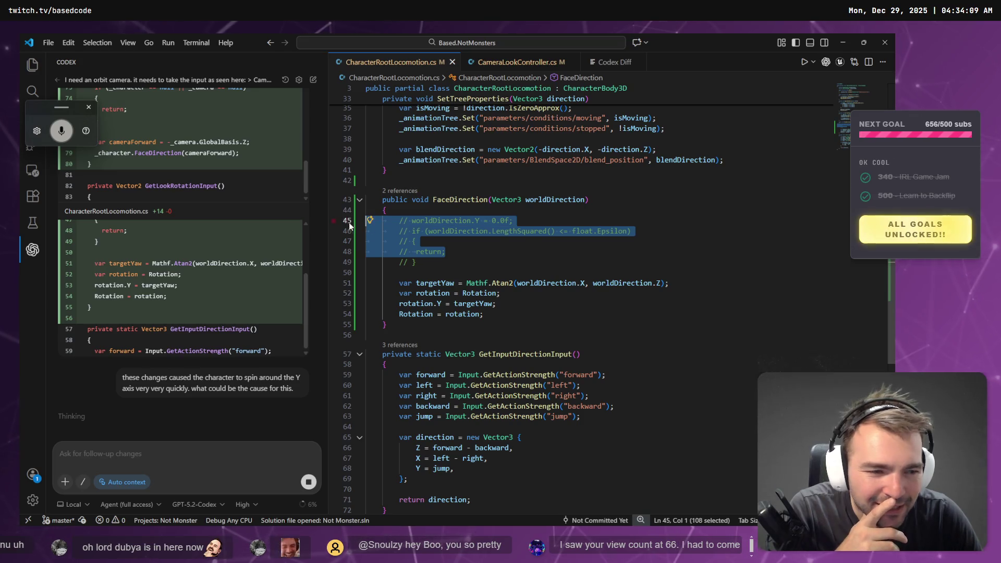
click(529, 256)
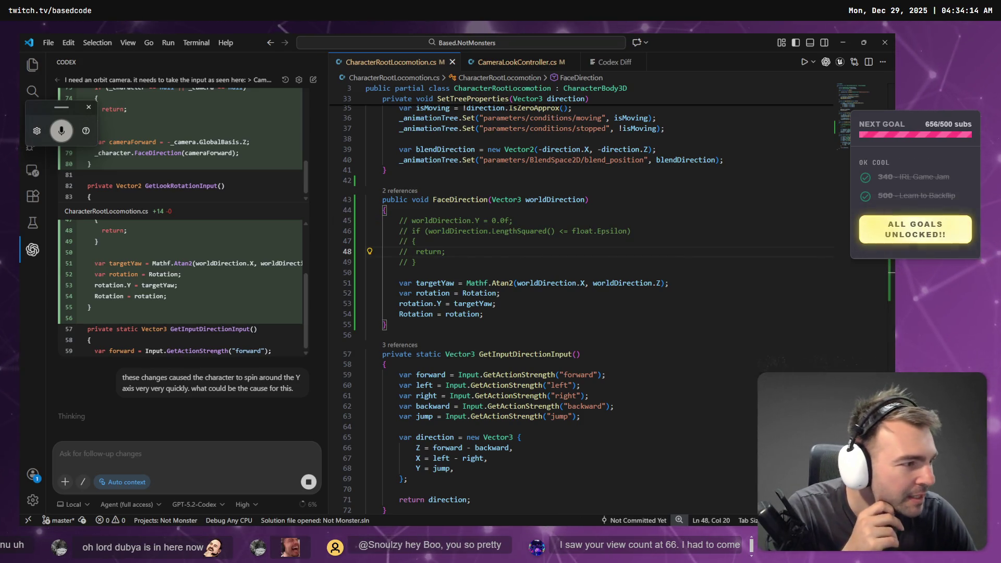
click(463, 257)
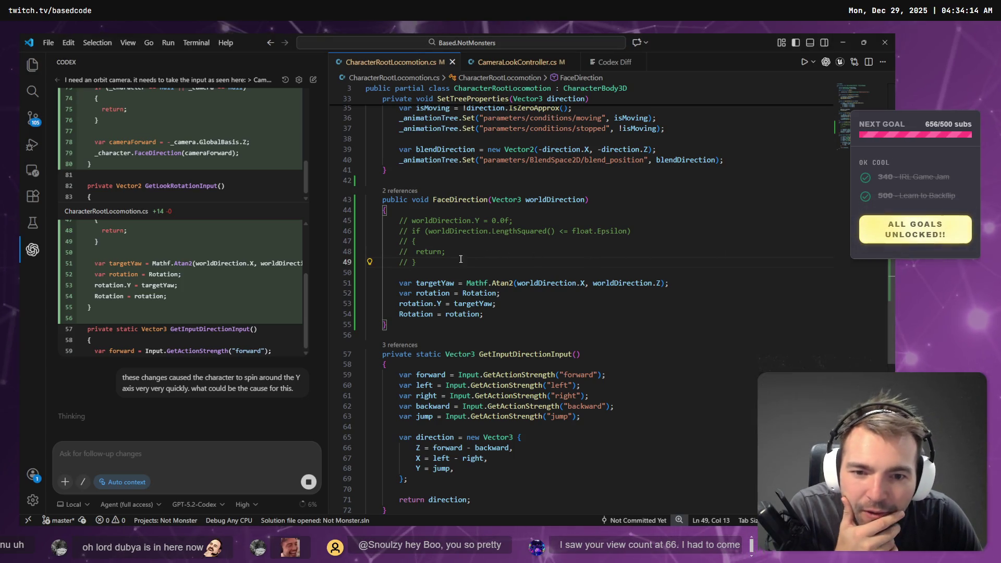
mouse_move(463, 257)
mouse_down()
mouse_move(375, 243)
mouse_move(353, 224)
mouse_up()
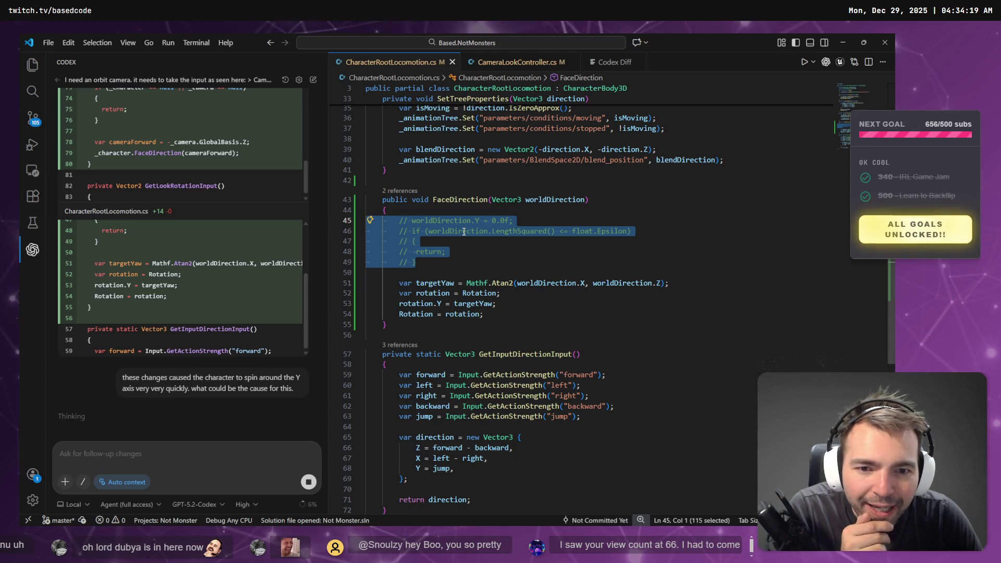
- Switch between windows and bring up the Not Monster tldraw board
key(alt+Tab)
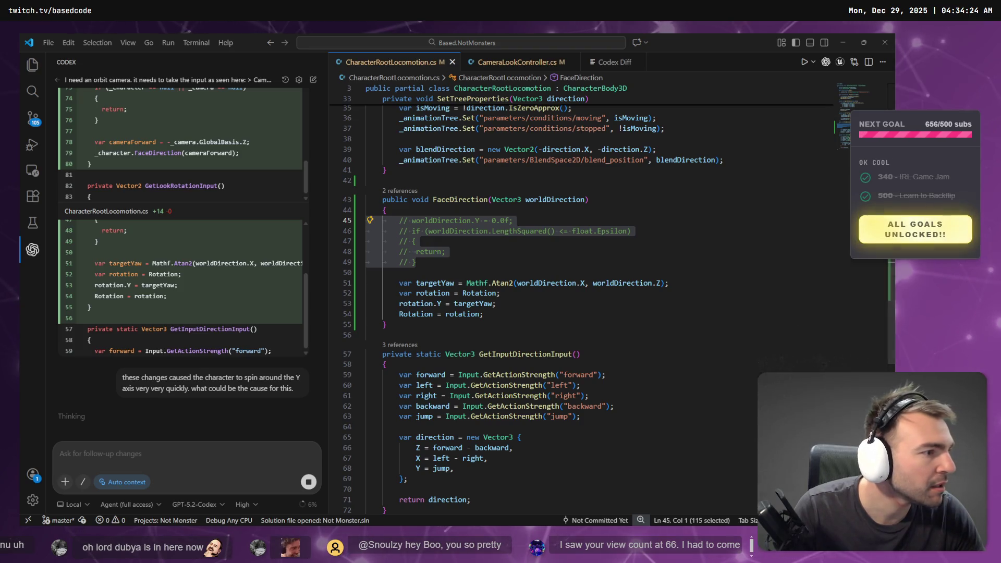
key(alt+Tab)
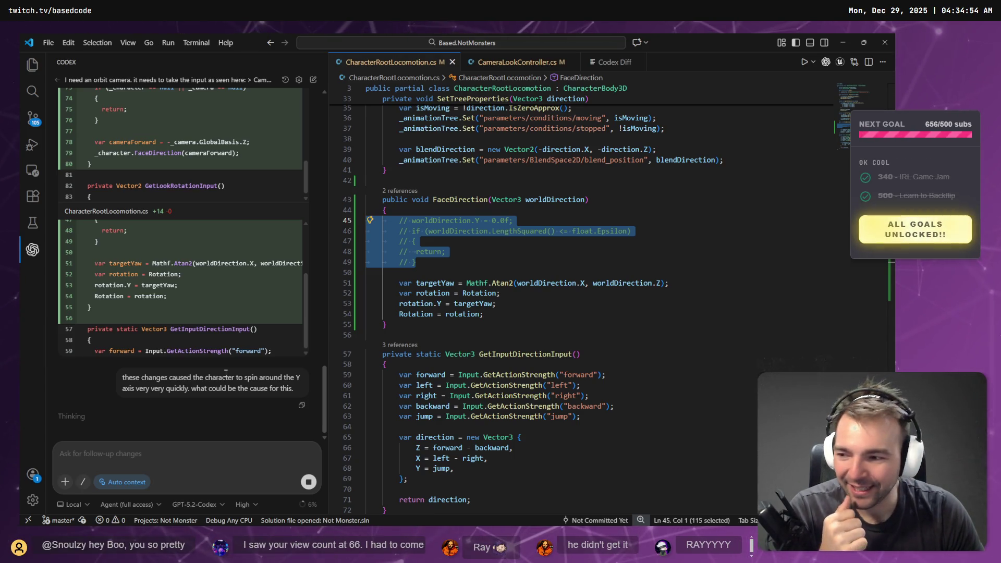
mouse_move(537, 409)
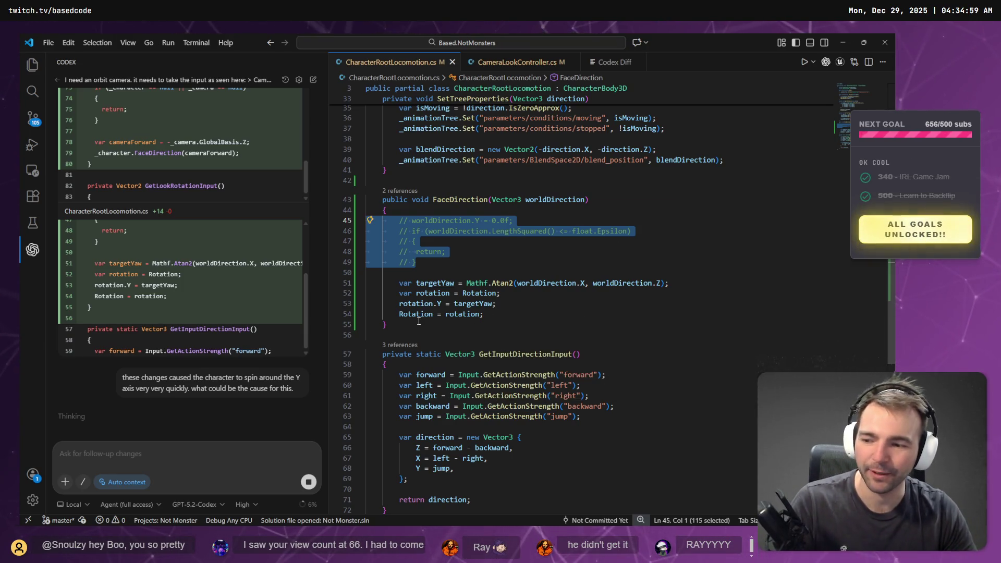
key(alt)
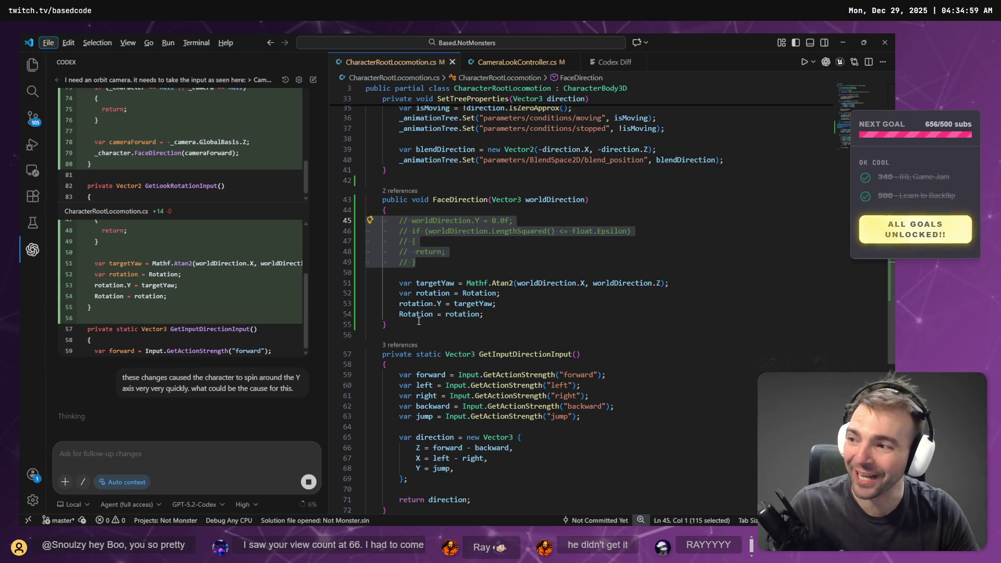
key(Escape)
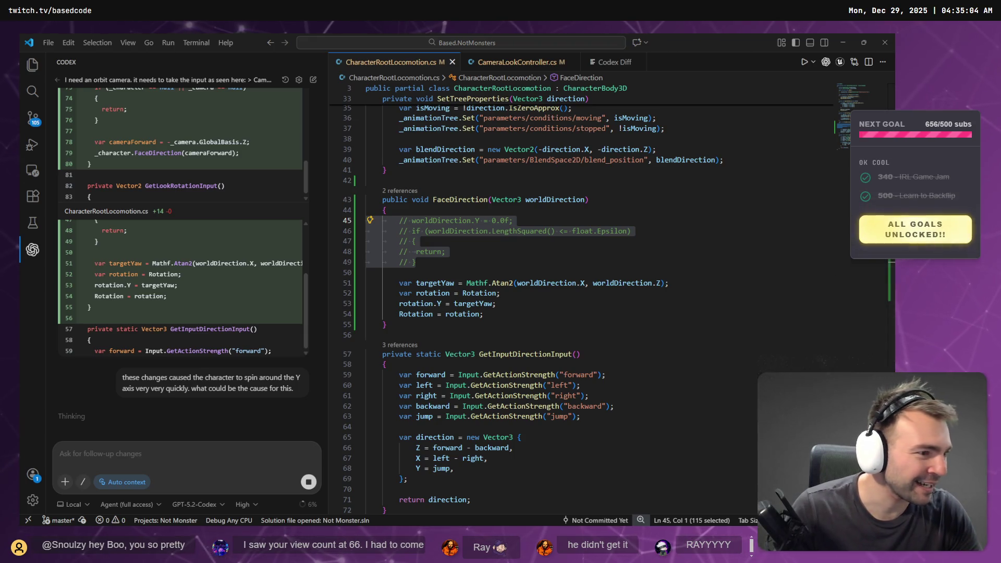
key(alt+Tab)
scroll(297, 270, down, 5)
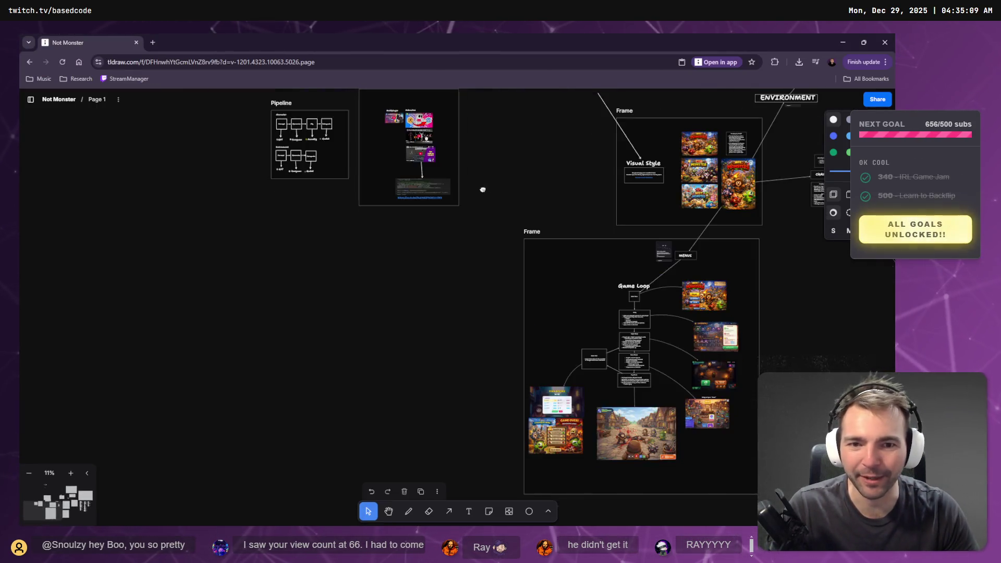
scroll(480, 186, up, 5)
scroll(330, 439, up, 10)
scroll(410, 257, down, 6)
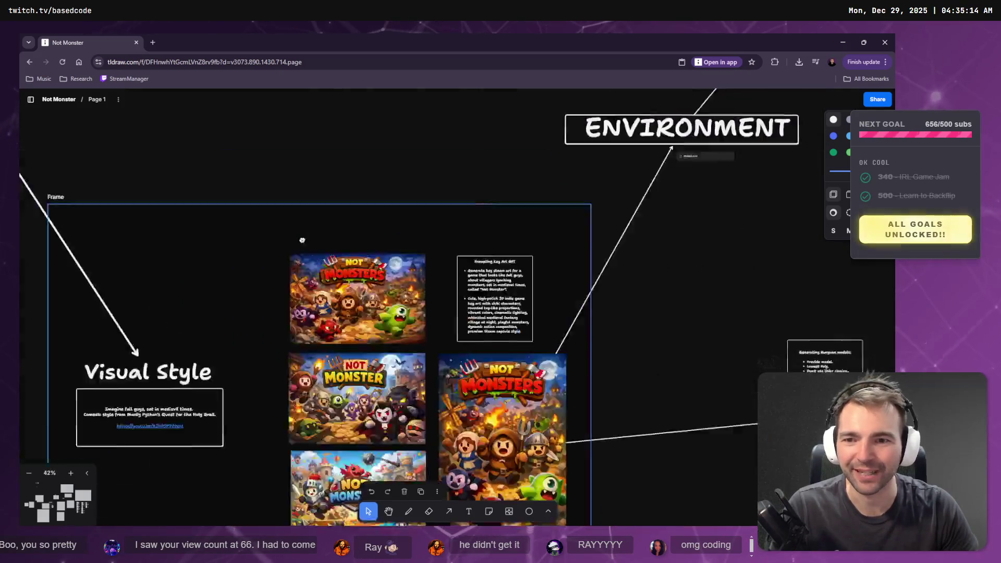
scroll(226, 271, up, 10)
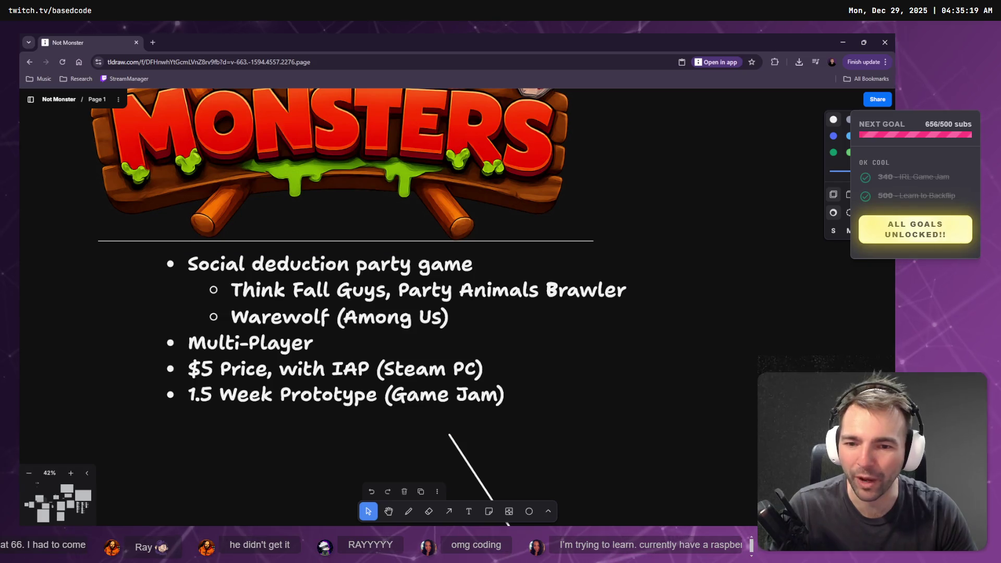
scroll(393, 288, down, 5)
scroll(499, 226, down, 5)
scroll(507, 269, up, 3)
scroll(509, 269, up, 3)
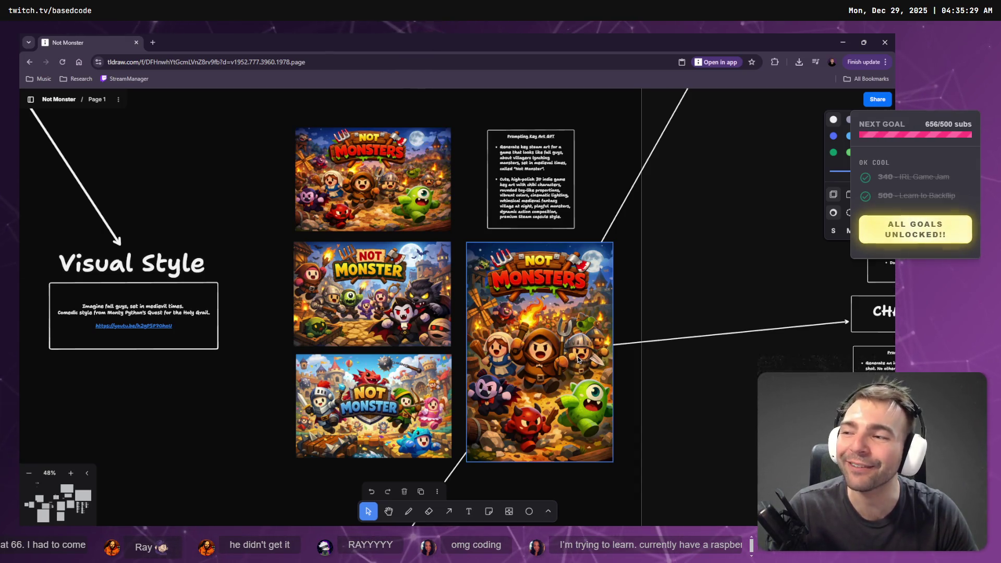
scroll(583, 381, down, 10)
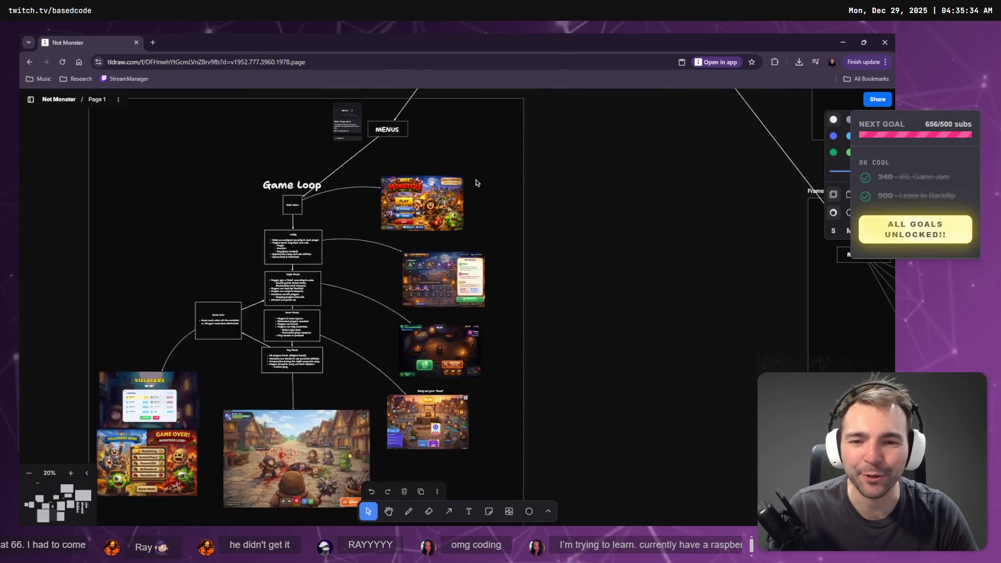
scroll(329, 254, up, 5)
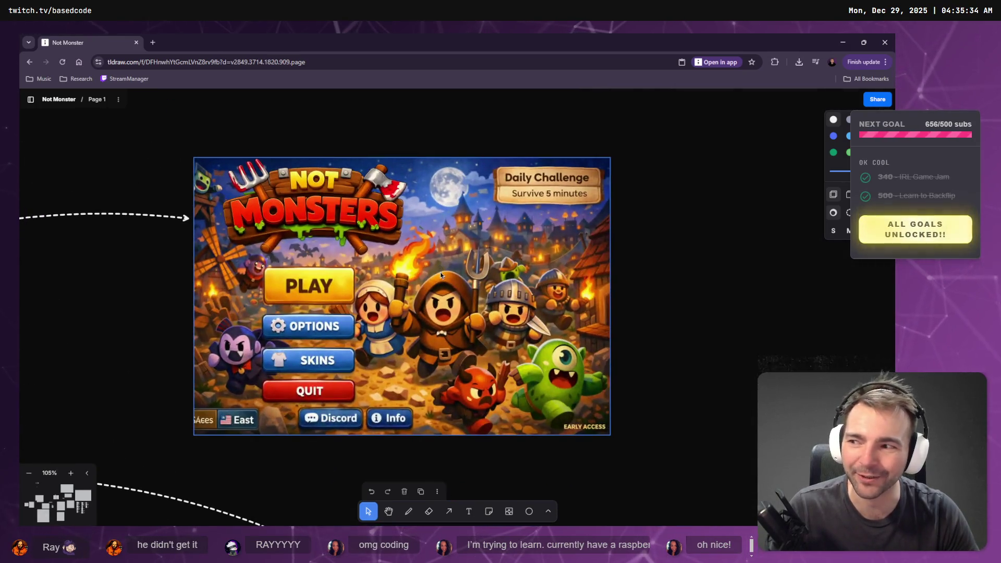
scroll(441, 275, down, 5)
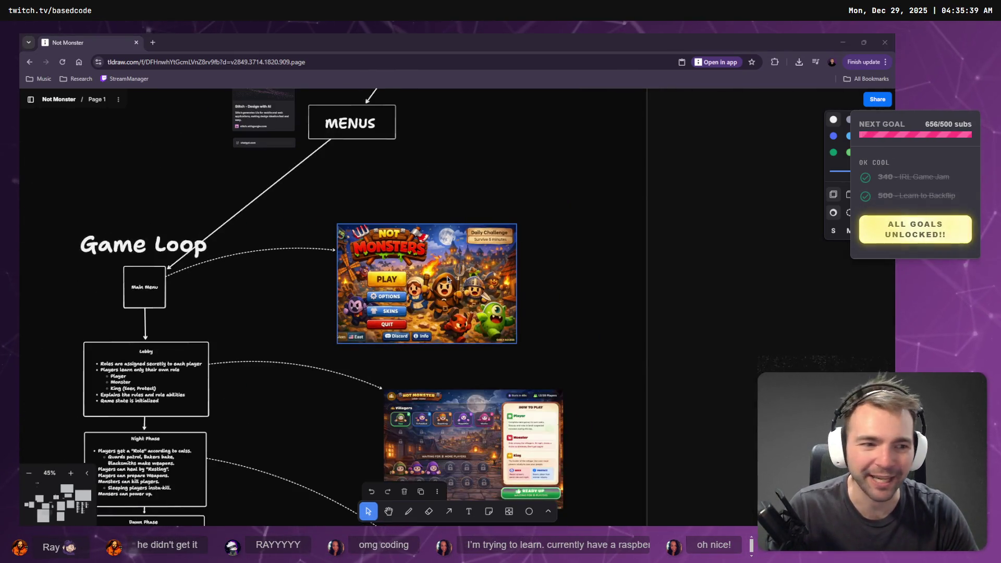
key(alt+Tab)
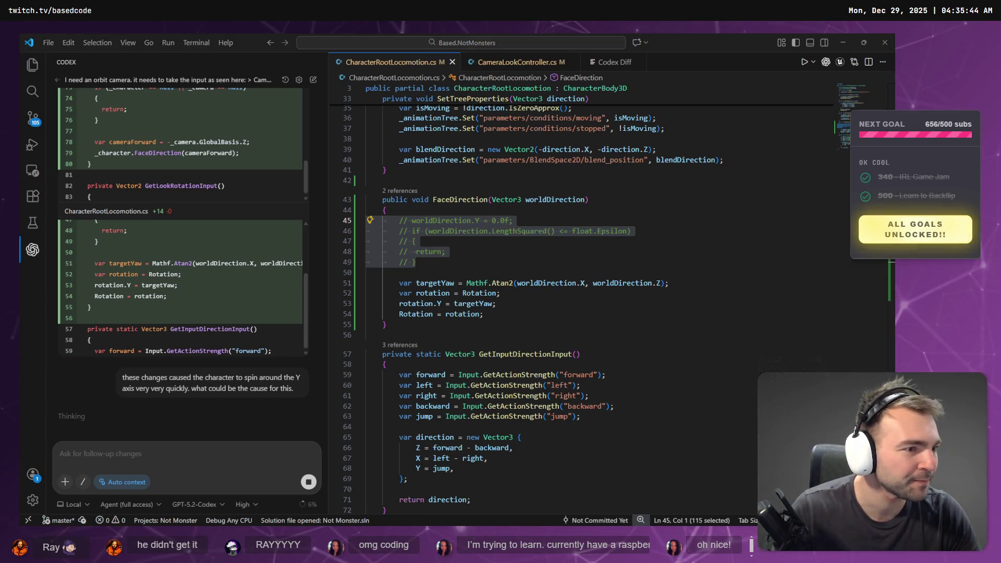
- Orbit the quad-topology dragon statue in Hunyuan 3D, then return to the tldraw board
key(alt+Tab)
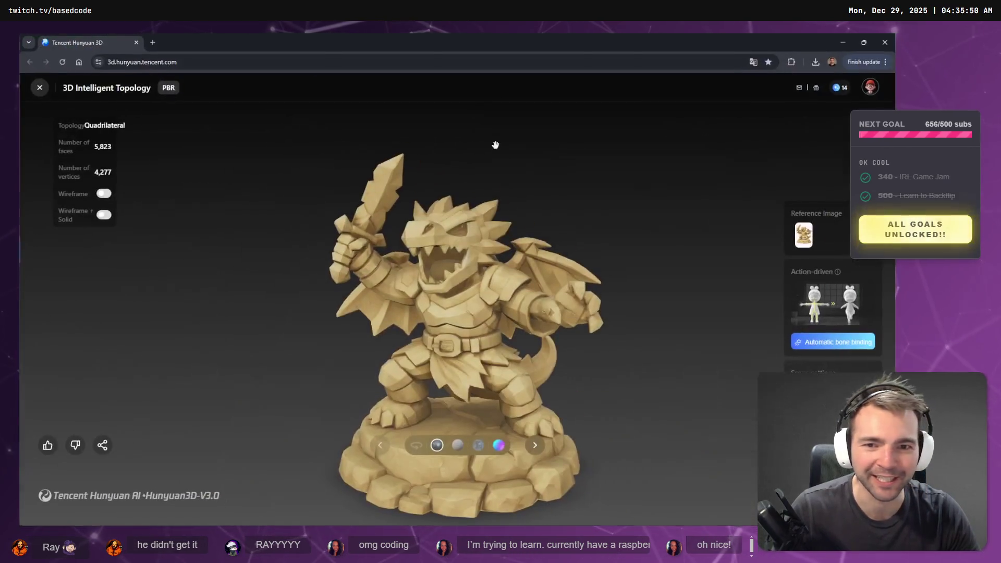
mouse_move(520, 319)
mouse_down()
mouse_move(459, 334)
mouse_move(498, 361)
mouse_move(527, 360)
mouse_move(405, 346)
mouse_move(539, 351)
mouse_move(470, 348)
mouse_up()
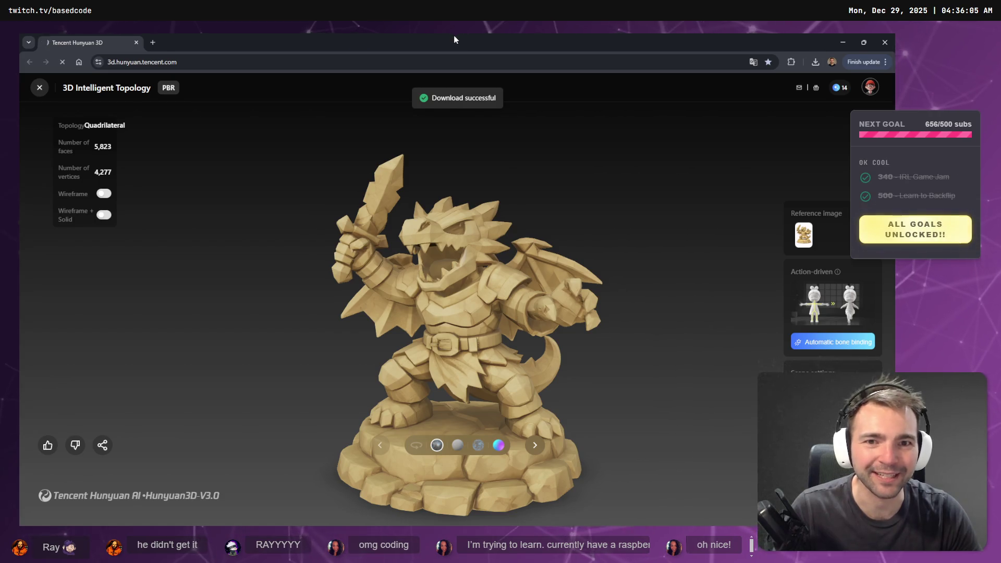
key(alt+Tab)
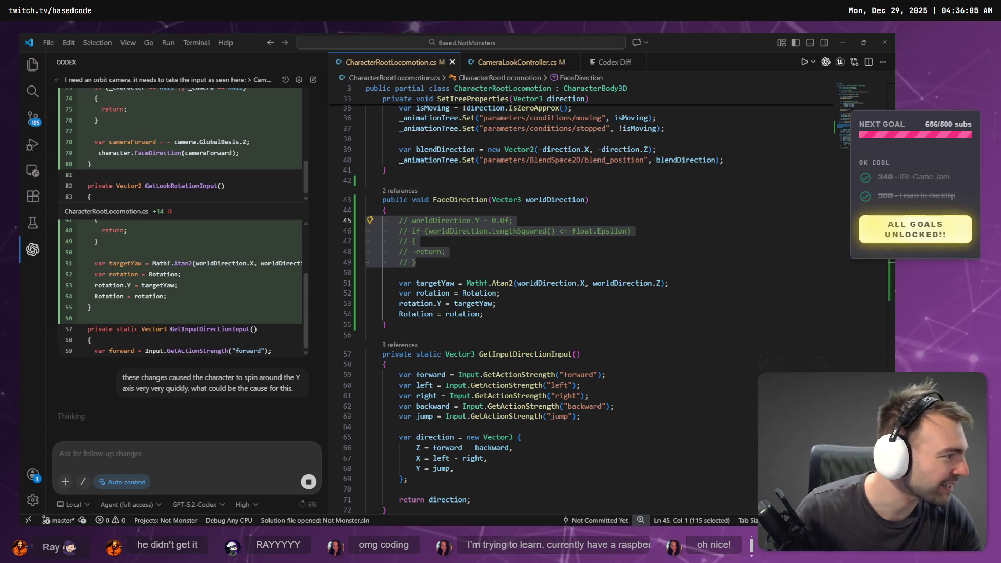
key(alt+Tab)
scroll(715, 286, down, 5)
- Rename the downloaded dragon archive in Downloads to Raysin.zip, then select the new board image
scroll(524, 301, down, 10)
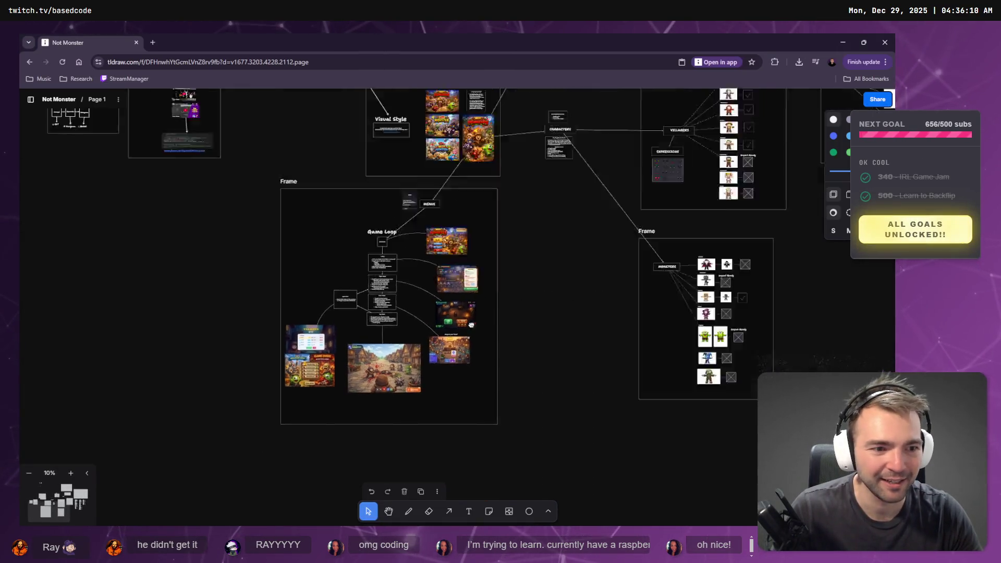
scroll(525, 300, up, 6)
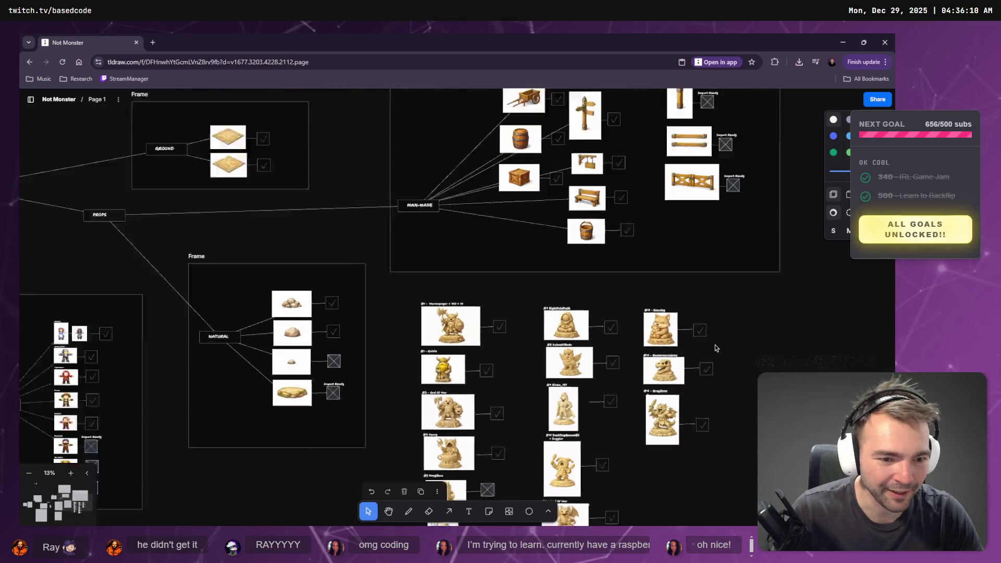
scroll(687, 433, up, 3)
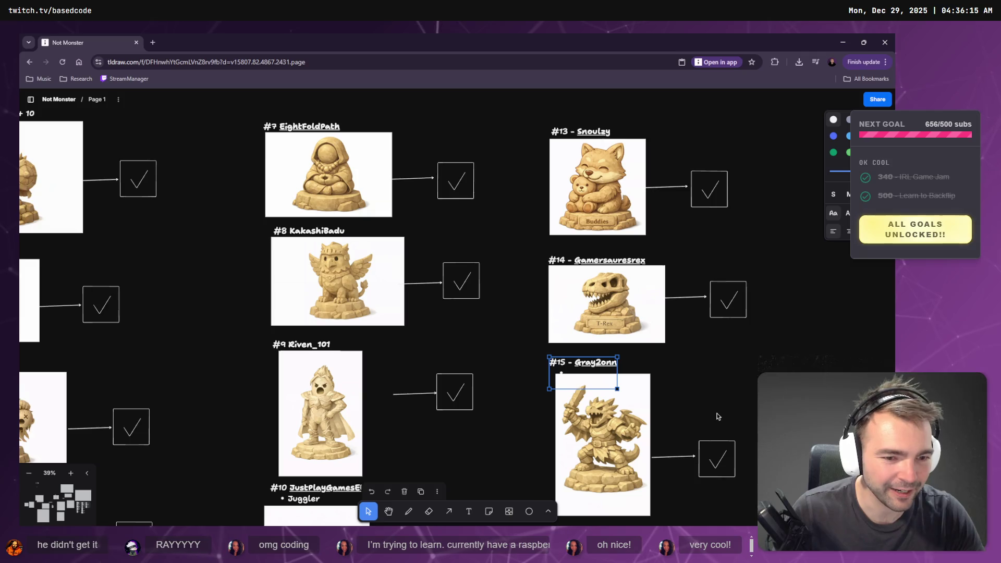
scroll(718, 416, down, 3)
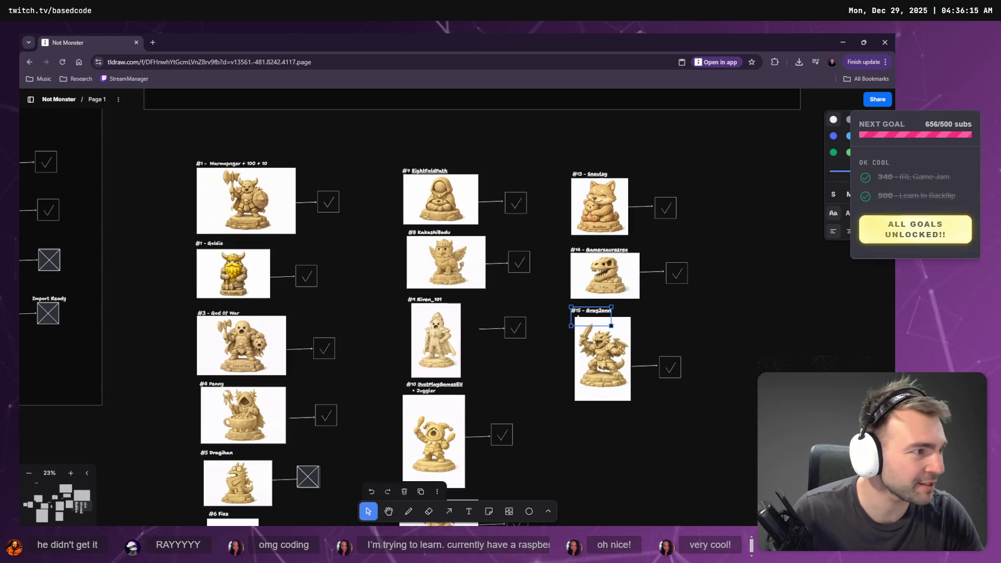
key(super+e)
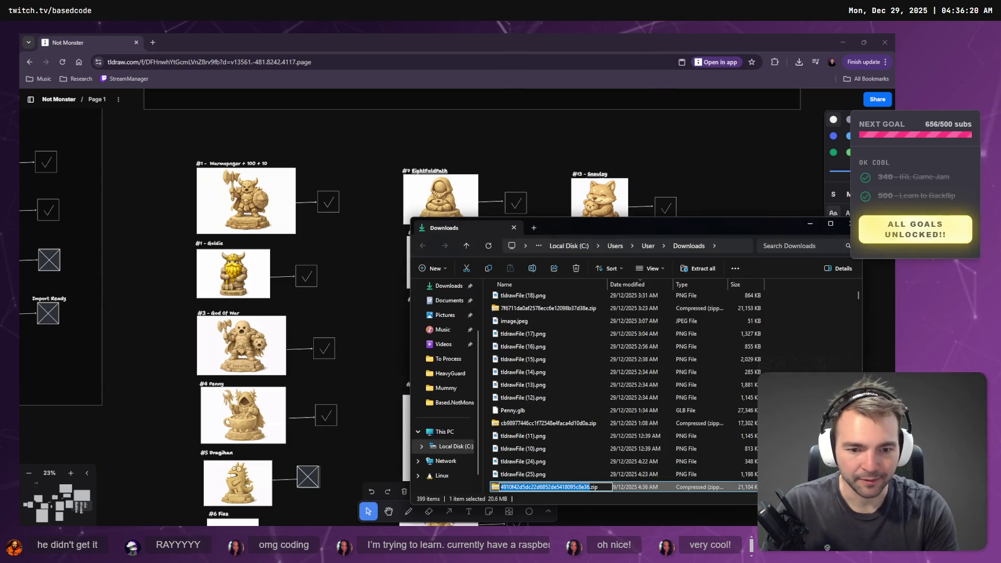
text(Raysin)
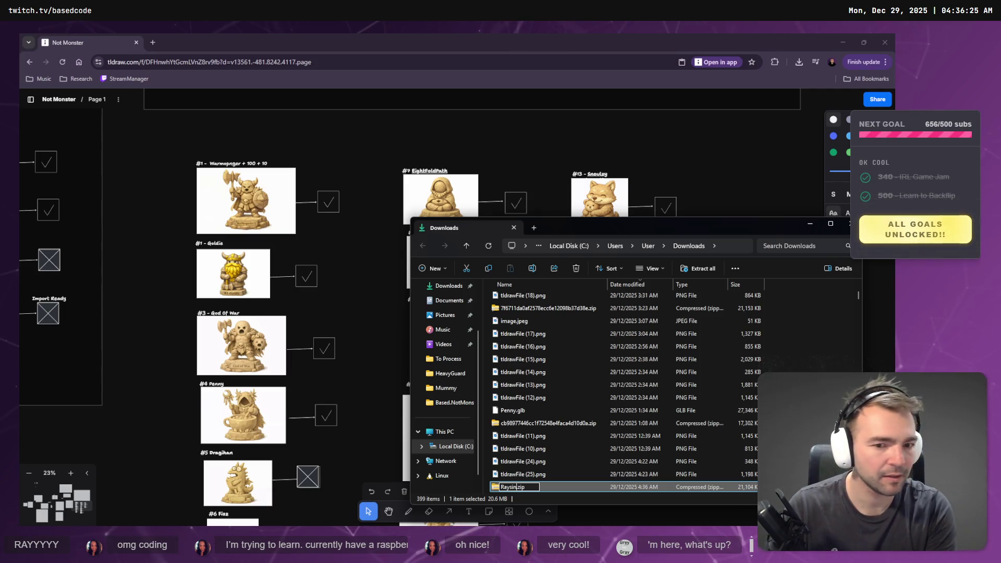
key(Return)
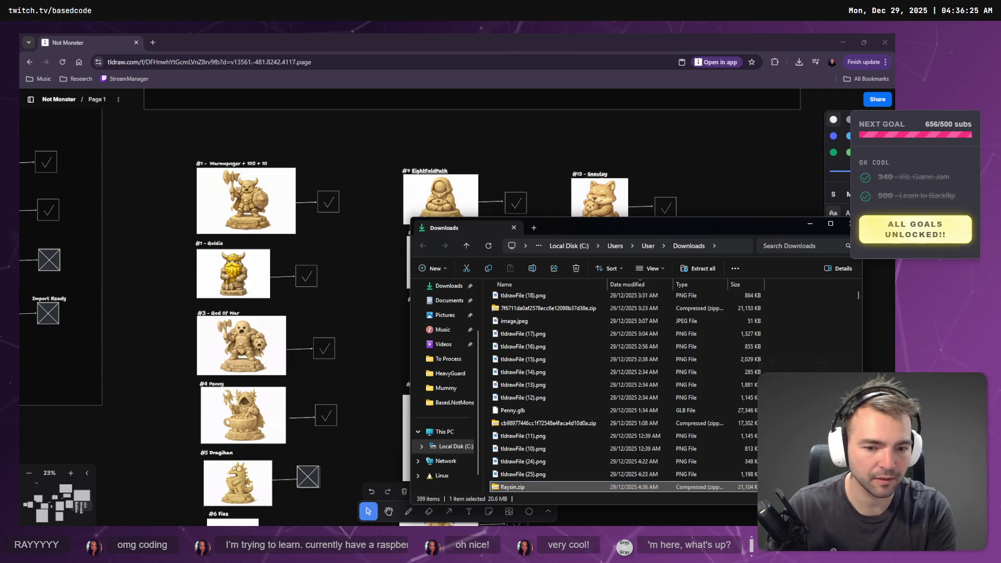
click(598, 317)
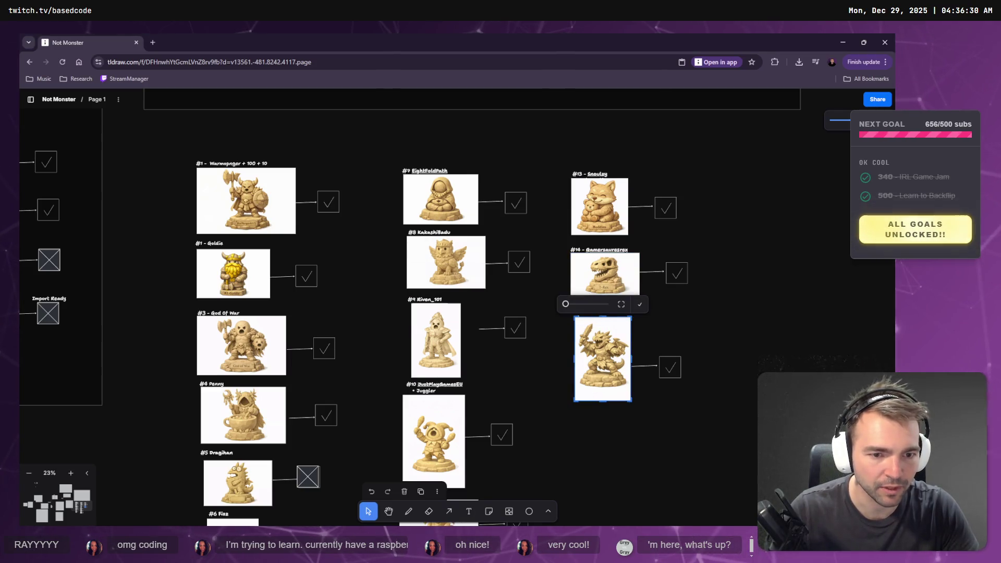
- Paste a '#15' caption above the dragon image, edit the name, then go to Hunyuan 3D
key(ctrl+v)
double_click(597, 310)
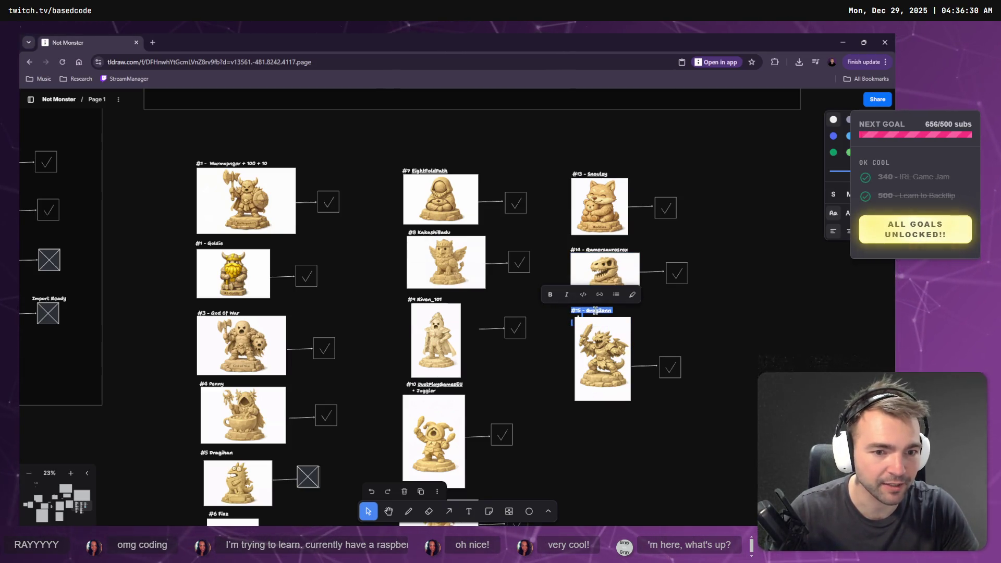
double_click(599, 310)
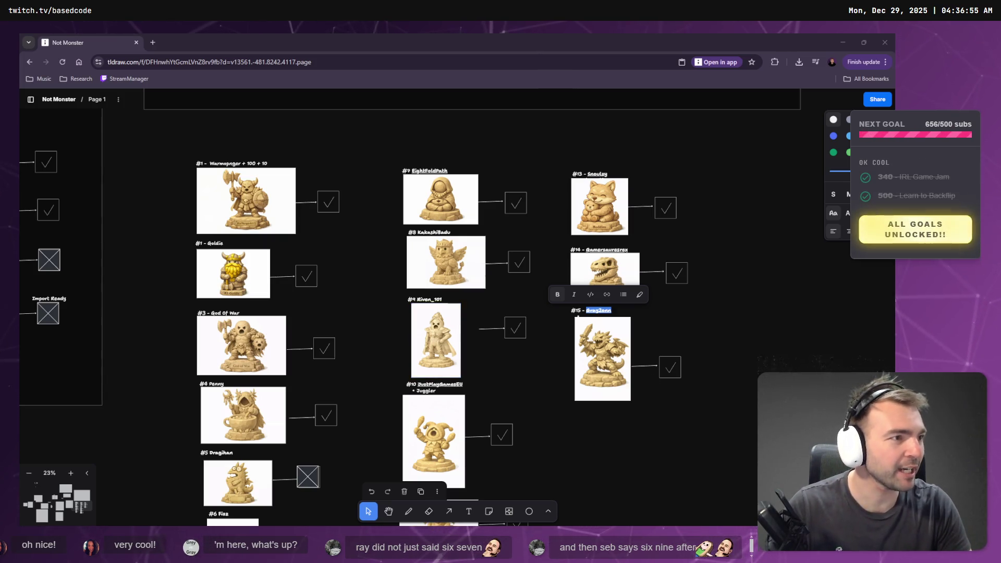
key(alt+Tab)
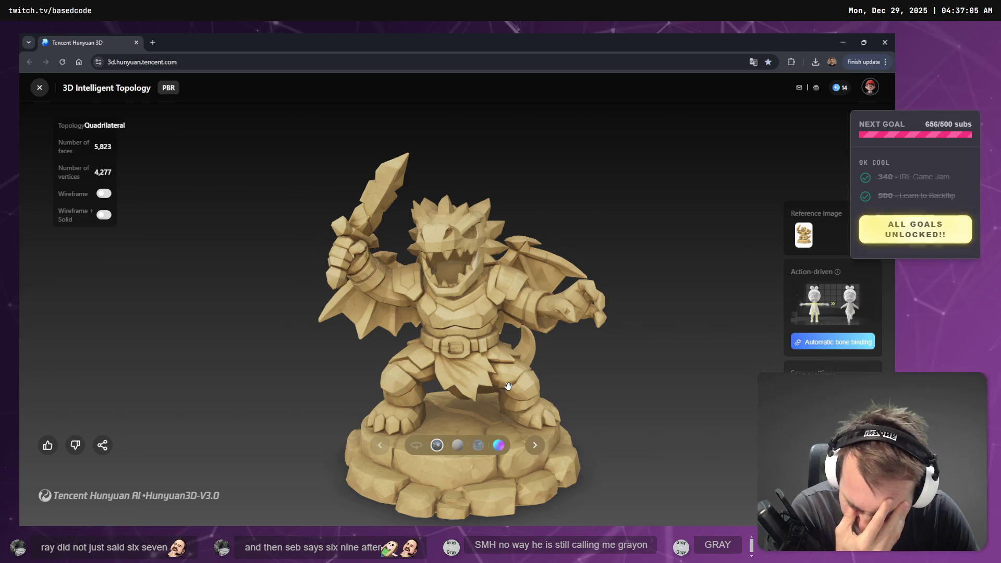
mouse_move(508, 386)
mouse_down()
mouse_move(459, 376)
mouse_move(539, 345)
mouse_move(521, 347)
mouse_move(588, 352)
mouse_move(572, 347)
mouse_move(581, 358)
mouse_move(556, 364)
mouse_move(578, 353)
mouse_move(530, 346)
mouse_move(518, 224)
mouse_up()
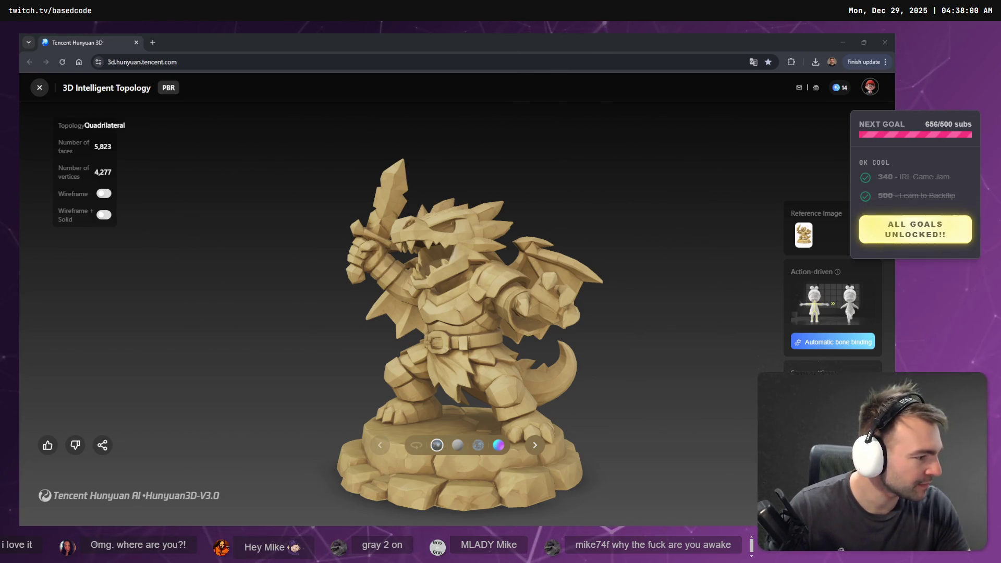
key(alt+Tab)
- Collapse the Snoulzy and Gamersauresrex folders, then create a Gray2onn folder inside Statues
click(50, 438)
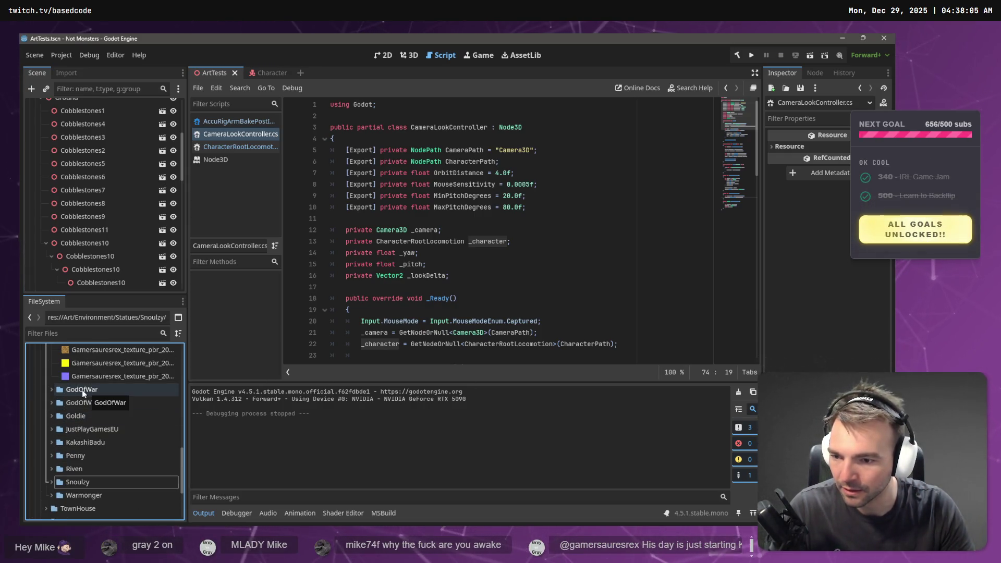
click(53, 389)
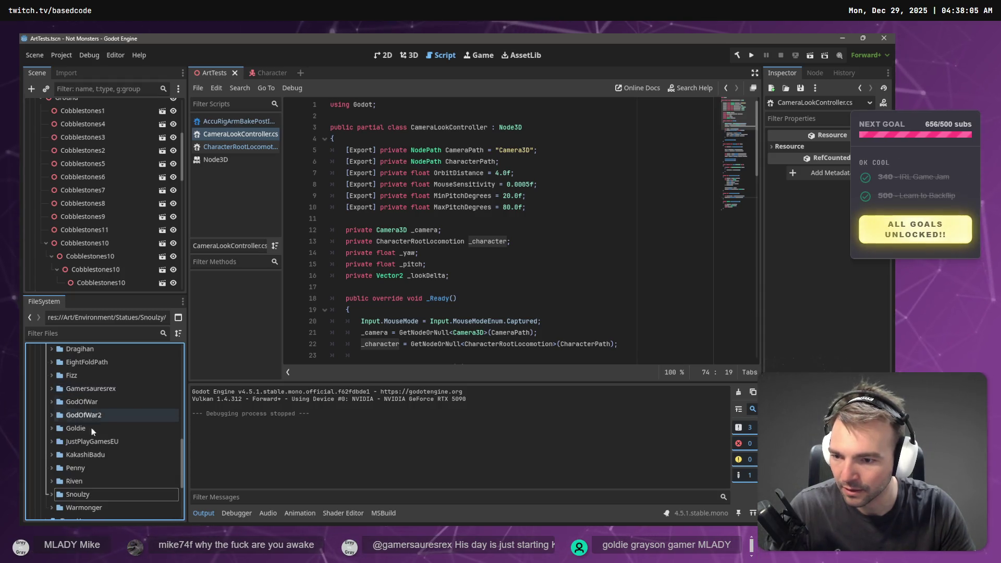
scroll(111, 414, up, 1)
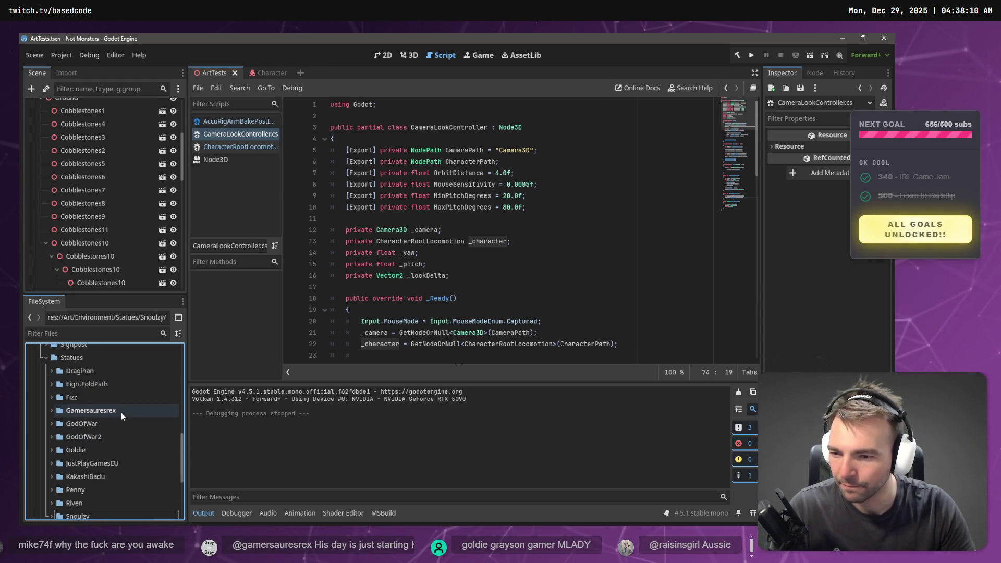
right_click(85, 359)
mouse_move(156, 332)
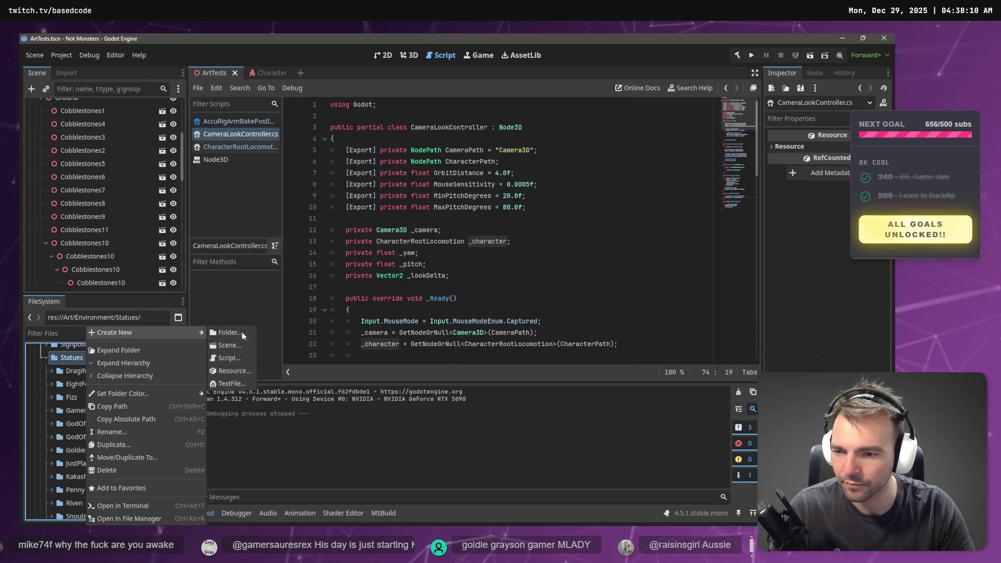
click(236, 334)
text(Gr)
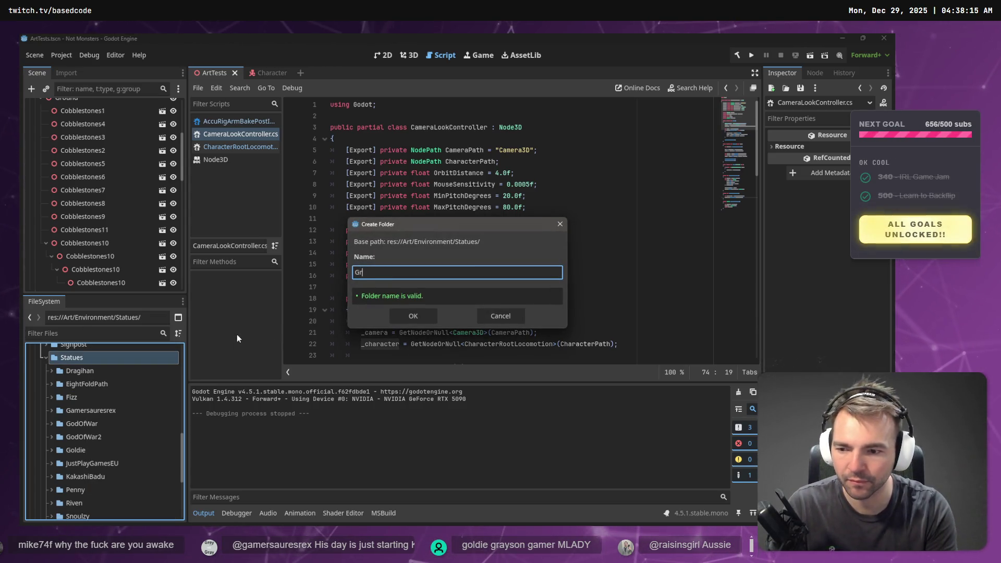
text(ay2onn)
key(Return)
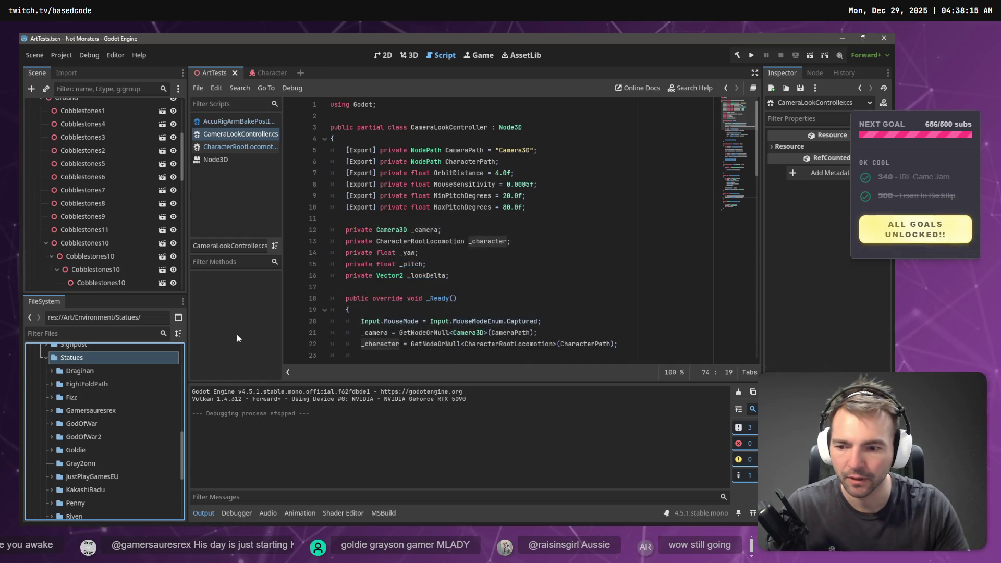
scroll(86, 444, down, 2)
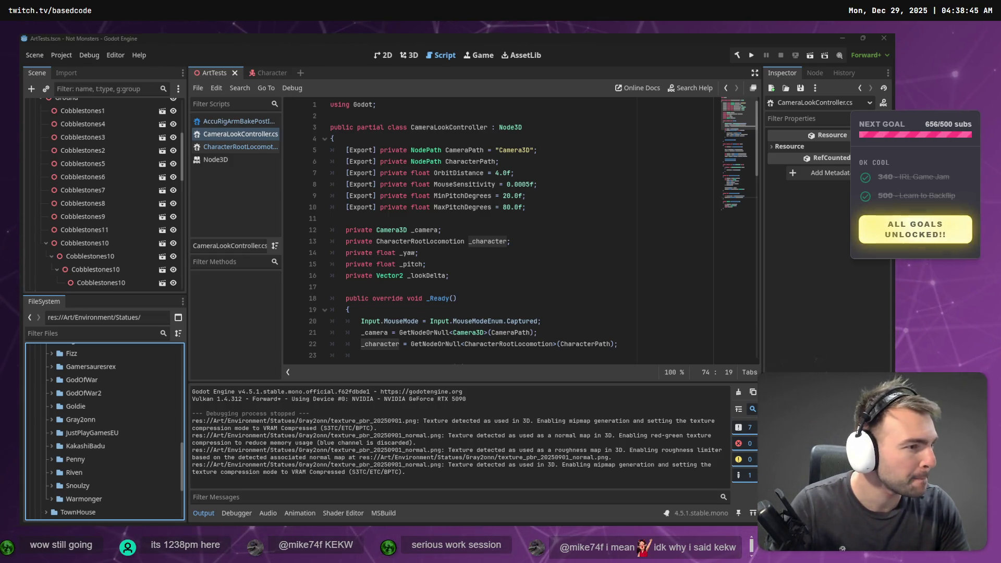
- Enter 1.5 for Scale Mesh x, y and z in Gray2onn.obj's import settings
click(50, 420)
click(83, 432)
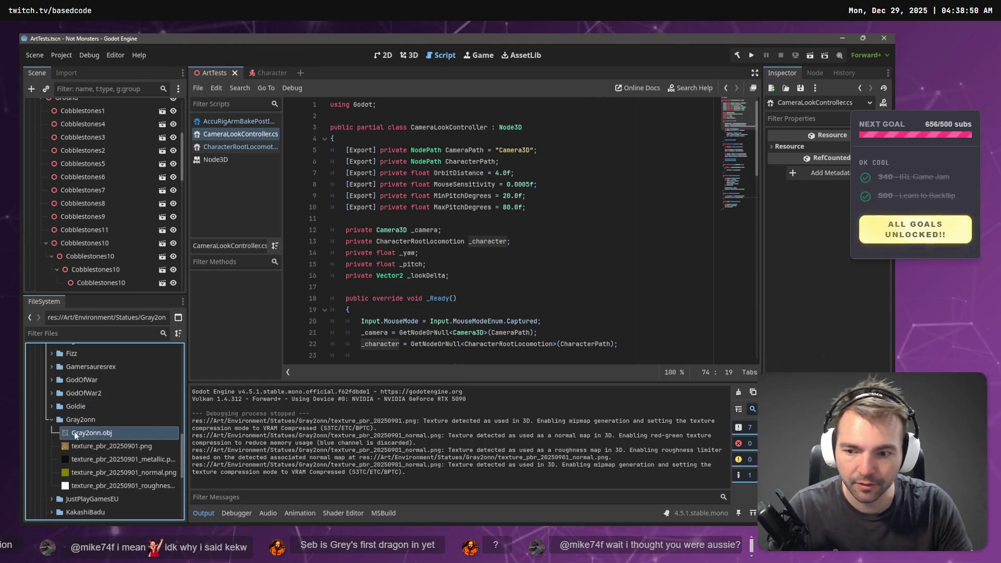
click(67, 73)
click(76, 209)
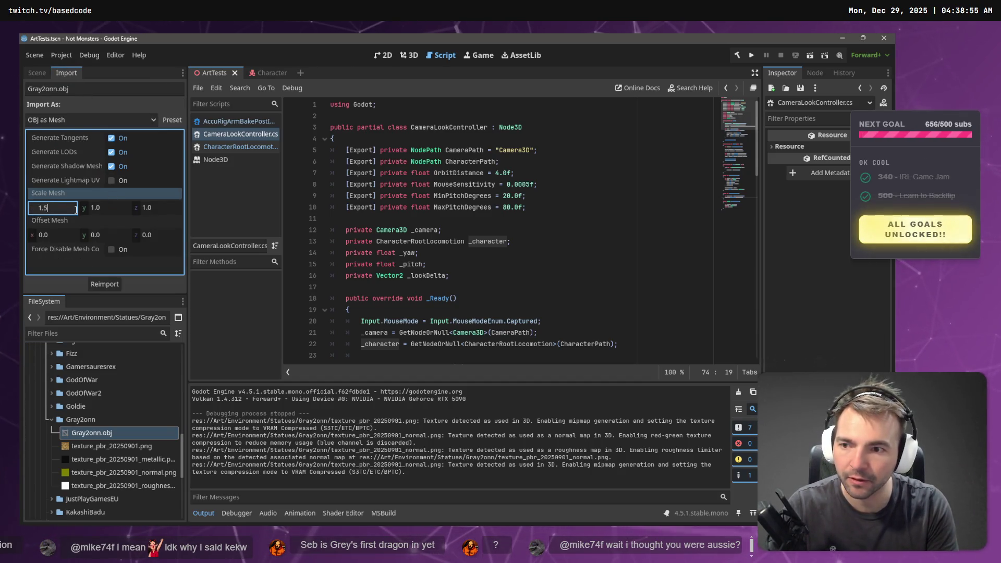
key(Tab)
text(1.5)
key(shift+Tab)
key(shift+Tab)
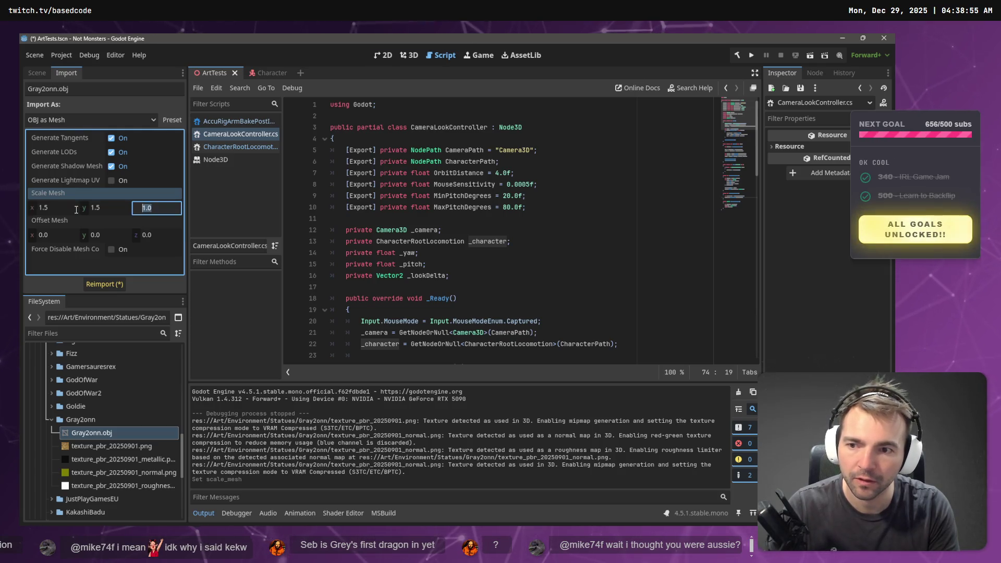
text(1.5)
click(271, 73)
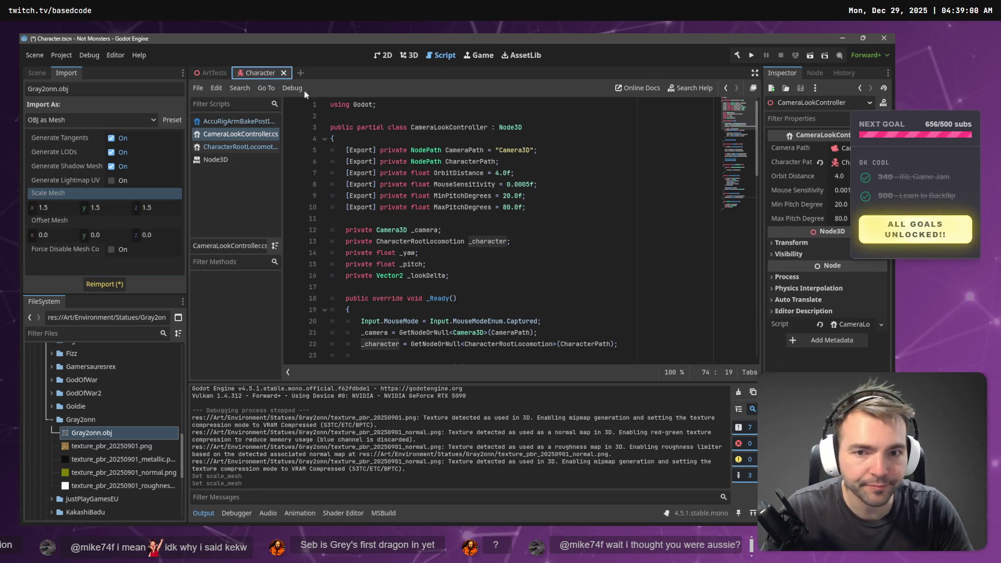
click(242, 73)
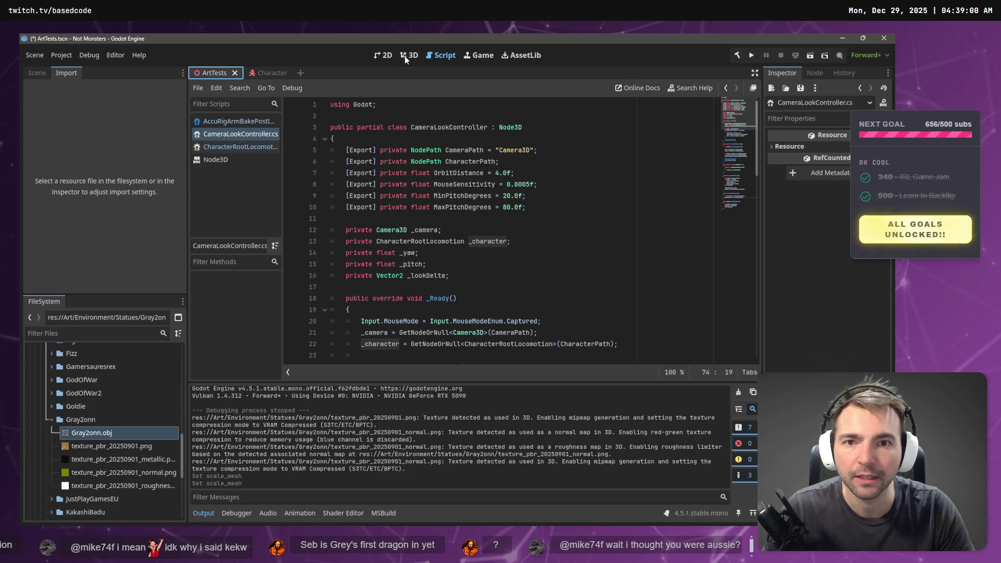
- In the 3D view, frame the GodOfWar2 statue and drop Gray2onn.obj at the row's end
click(410, 55)
scroll(643, 239, up, 10)
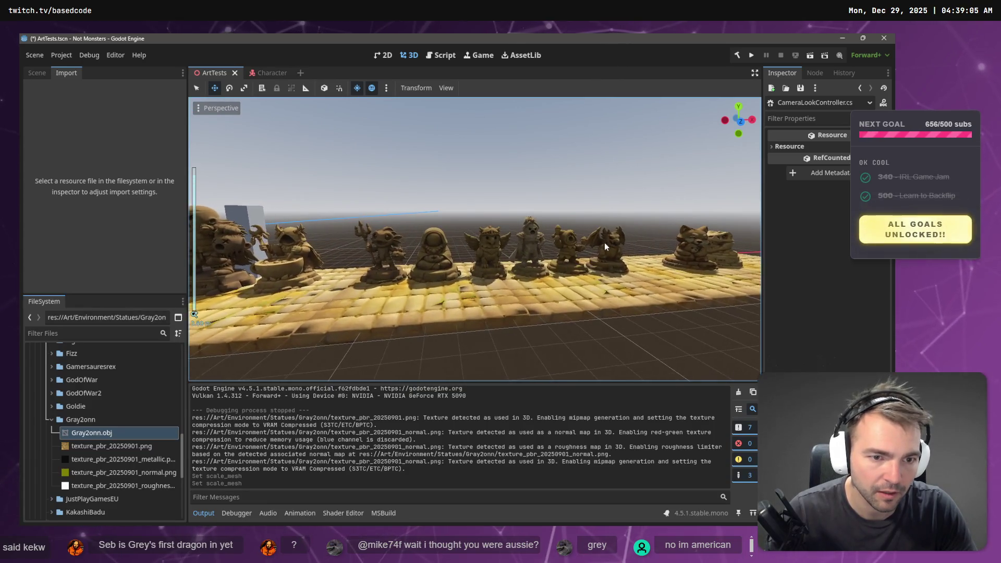
click(605, 243)
key(f)
scroll(644, 263, down, 10)
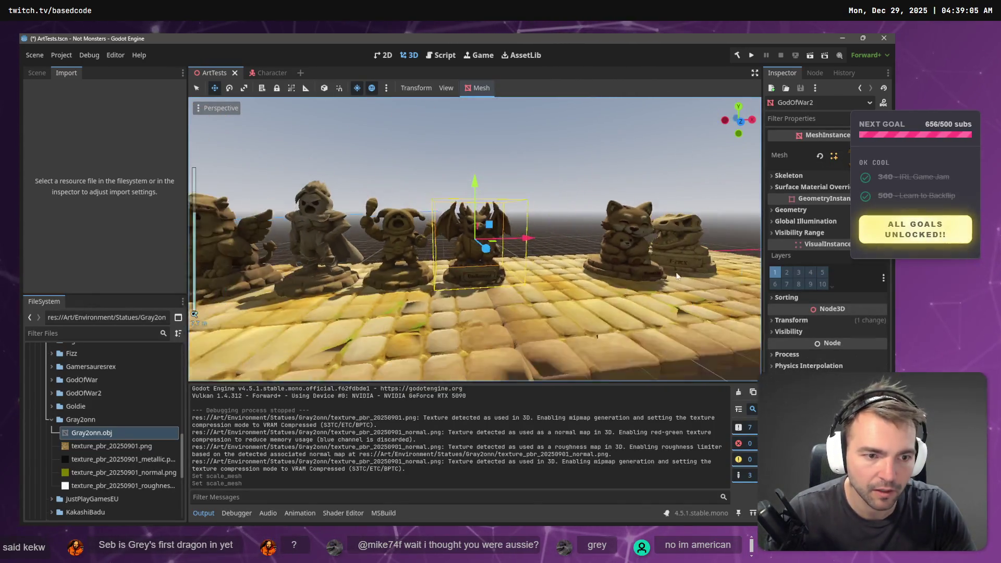
drag(92, 432, 452, 281)
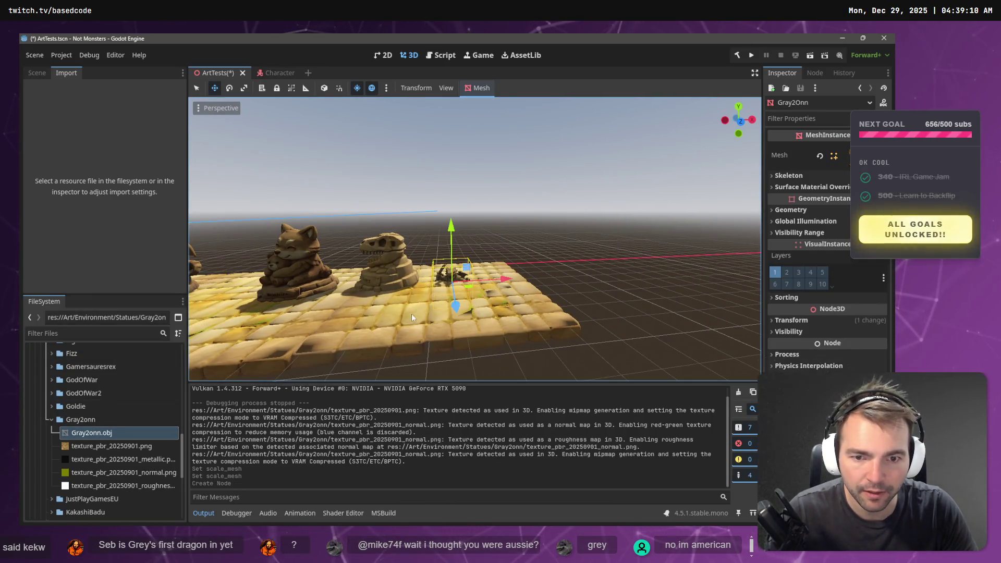
- Reimport Gray2onn.obj at 1.5 mesh scale and raise the statue onto the tile floor
click(94, 433)
click(62, 209)
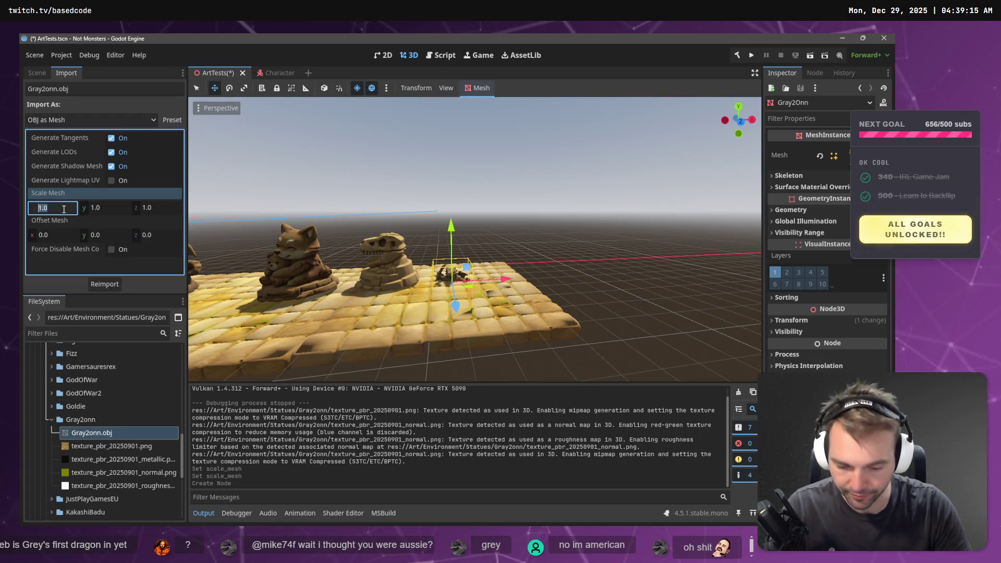
text(1.5)
key(Tab)
text(1.5)
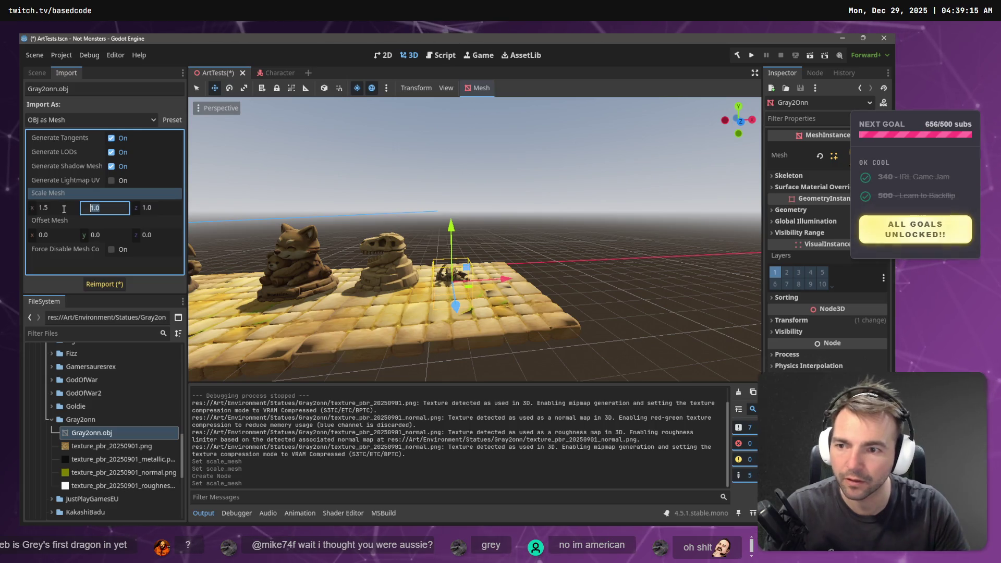
key(Tab)
text(1.5)
click(100, 284)
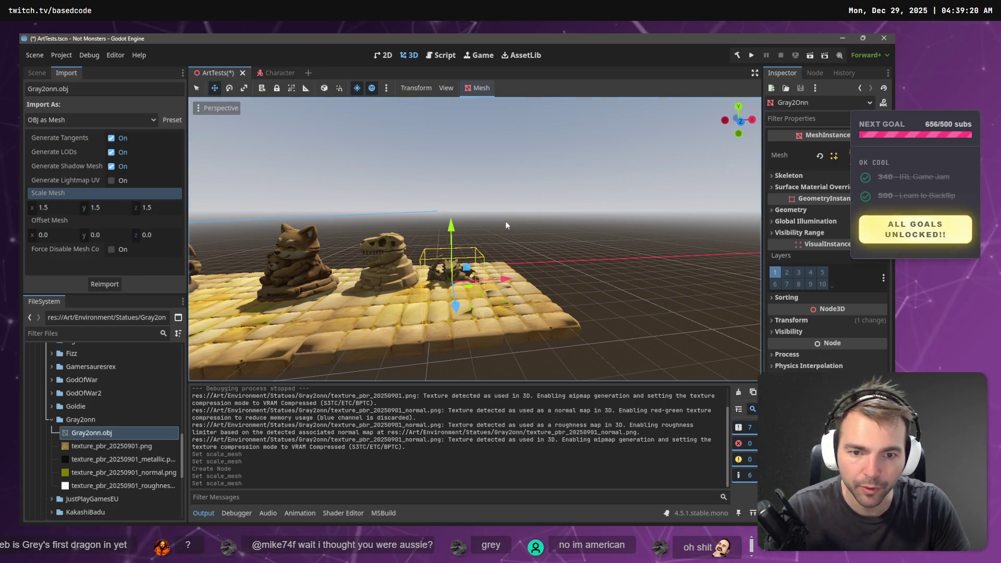
drag(451, 229, 450, 201)
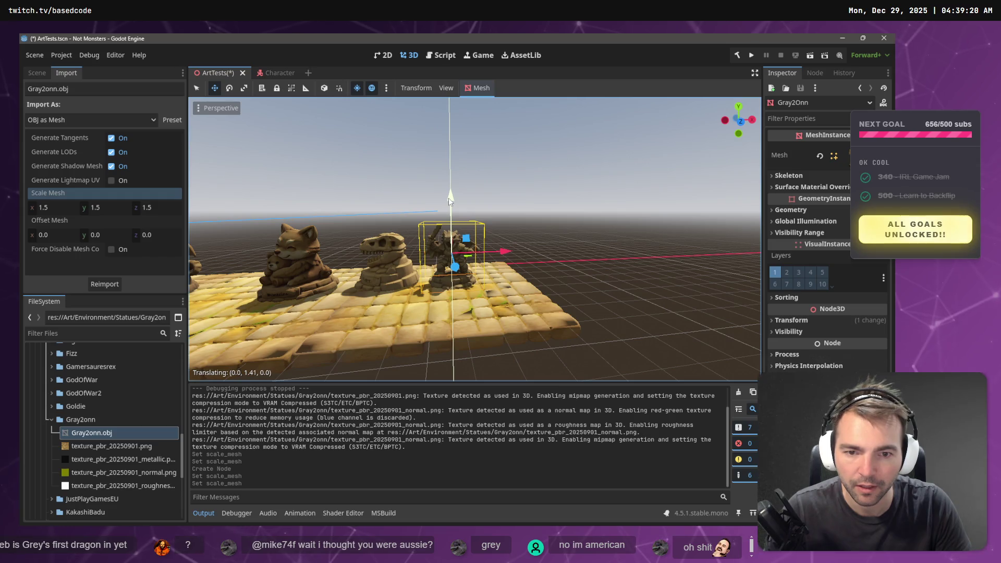
- Change Gray2onn.obj's mesh scale to 1.8 on all axes and reimport it
click(52, 207)
scroll(353, 248, down, 5)
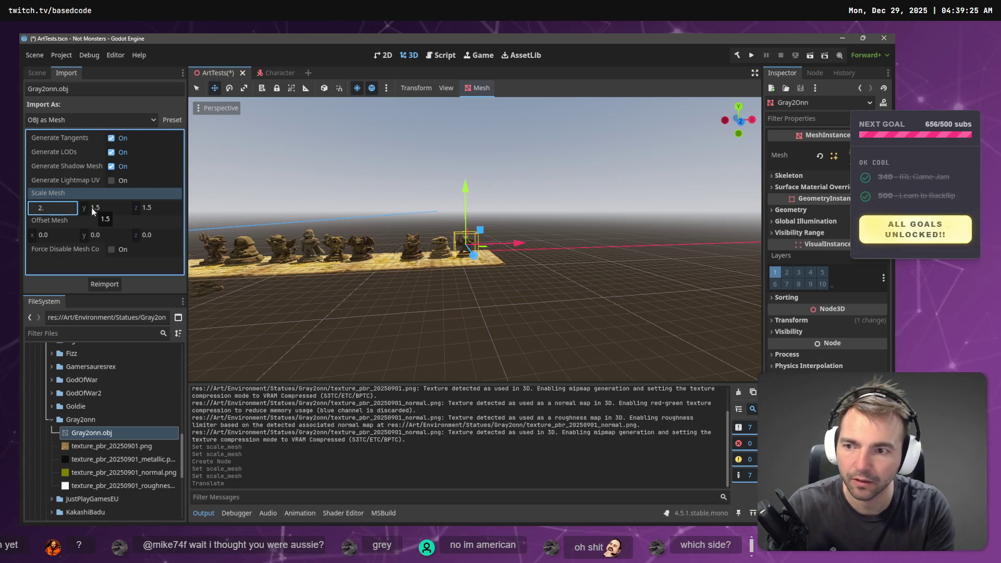
text(8)
key(Tab)
text(1.8)
key(Tab)
text(1.8)
key(Return)
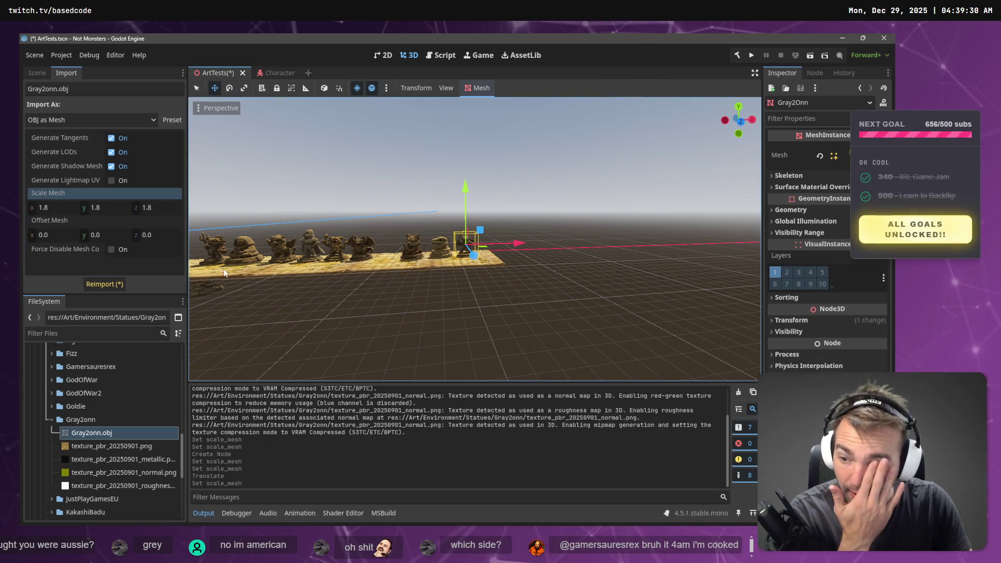
click(104, 285)
- Orbit and zoom to look down the statue row from its end
mouse_move(396, 240)
mouse_down()
mouse_move(412, 245)
mouse_move(406, 252)
mouse_up()
scroll(406, 252, up, 3)
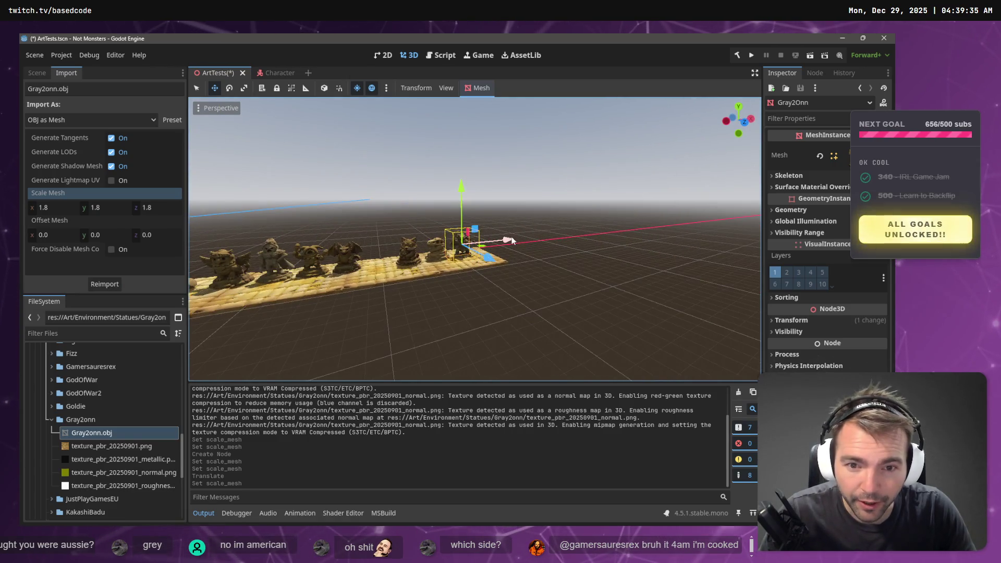
drag(363, 313, 373, 308)
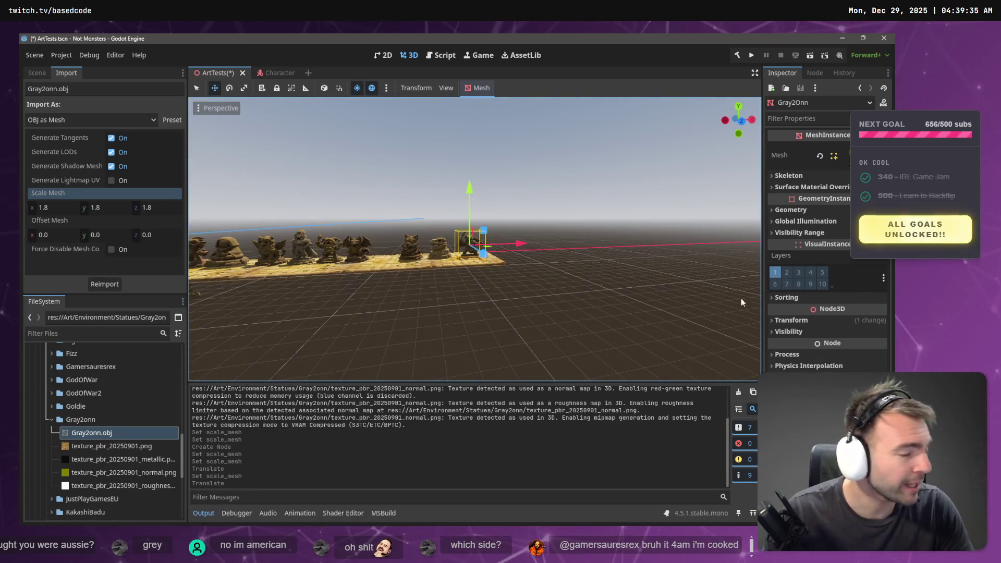
drag(369, 257, 526, 254)
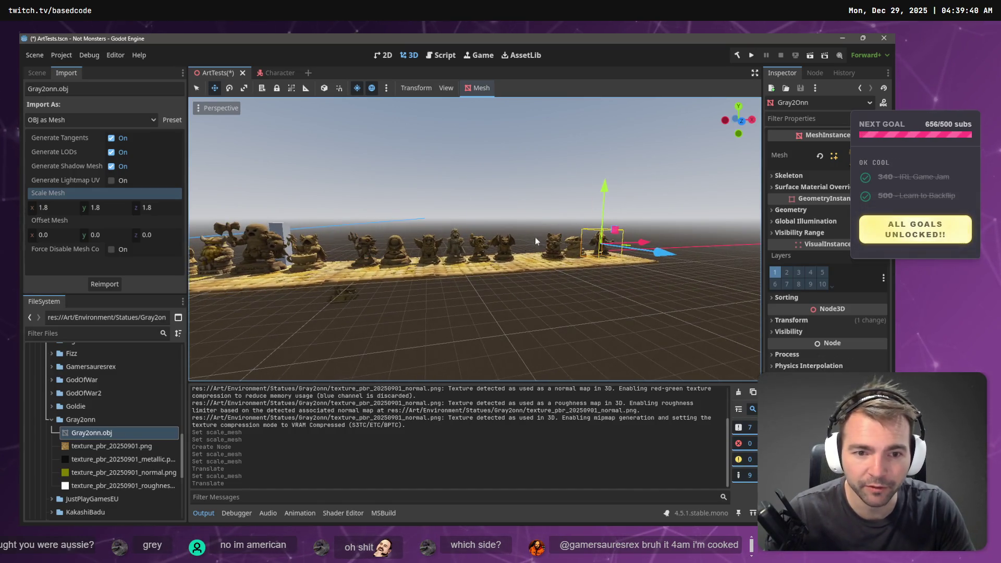
mouse_move(603, 316)
mouse_down()
mouse_move(470, 296)
mouse_move(436, 295)
mouse_move(430, 310)
mouse_up()
- Nudge the Snoulzy statue into place, save the ArtTests scene, then switch to VS Code's Codex reply
click(428, 273)
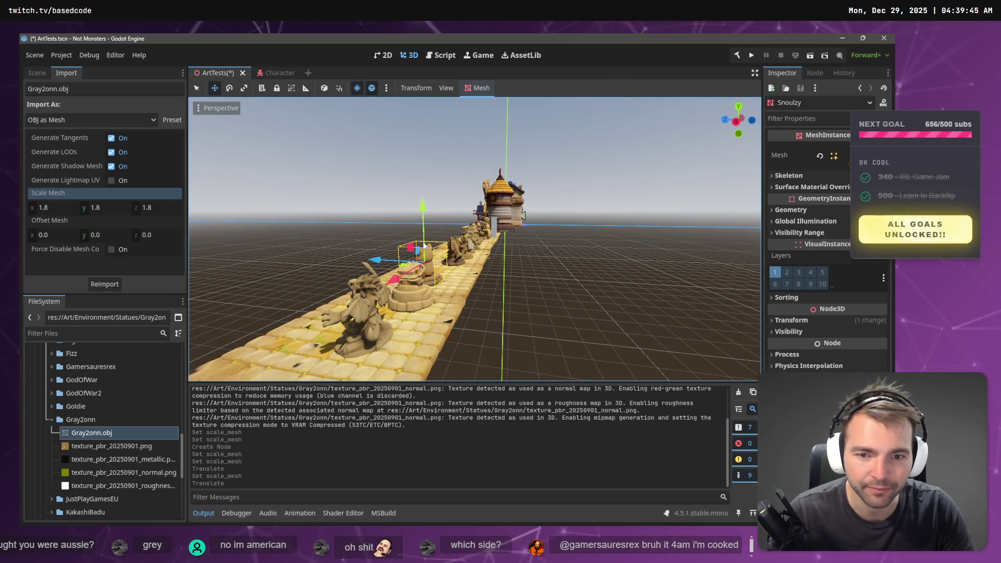
drag(424, 212, 428, 215)
mouse_move(378, 263)
mouse_down()
mouse_move(401, 265)
mouse_move(440, 316)
mouse_move(640, 340)
mouse_move(449, 288)
mouse_move(490, 296)
mouse_move(514, 286)
mouse_up()
key(ctrl+s)
click(532, 296)
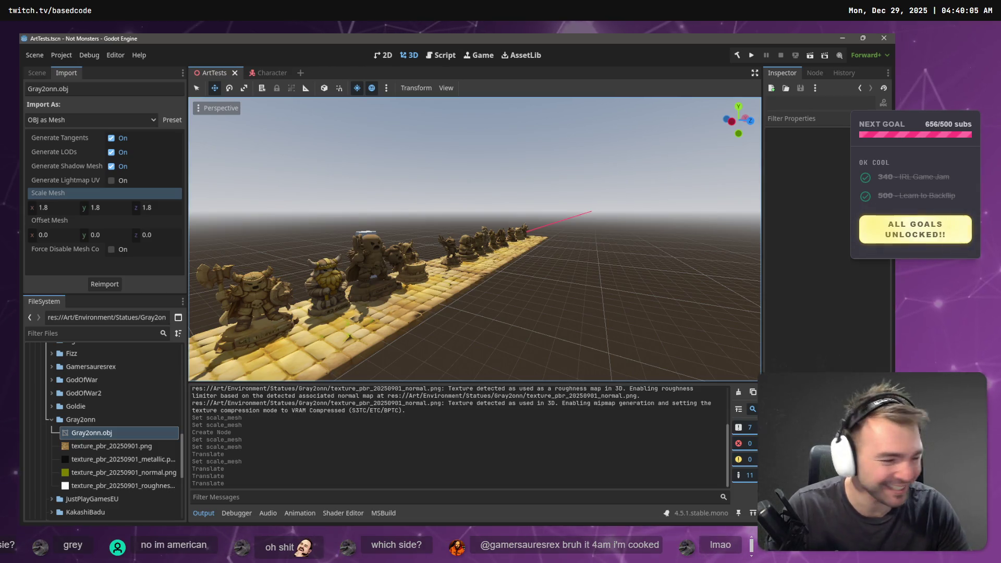
key(alt+Tab)
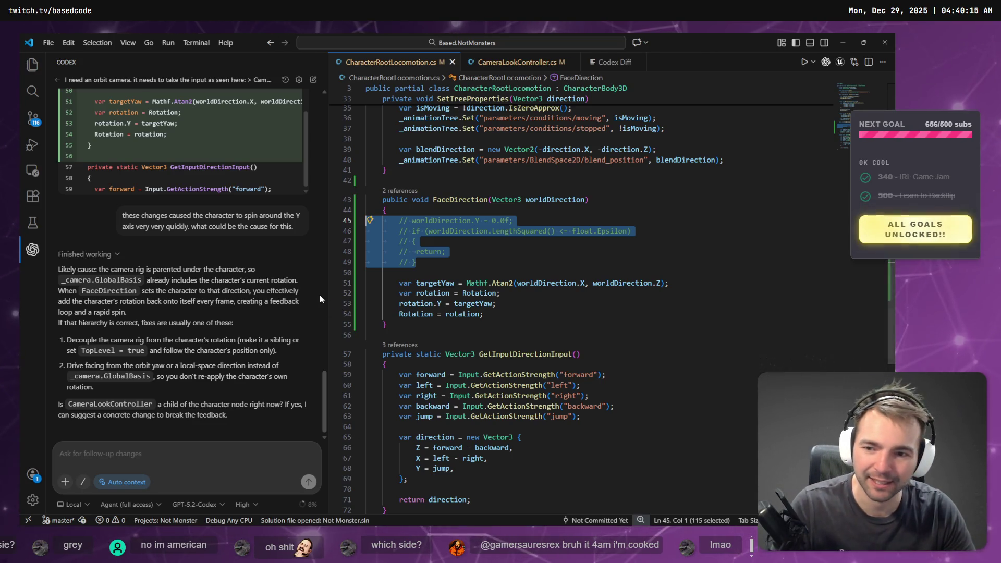
- Back in Godot, open the Character scene and select its CameraLookController node
key(alt+Tab)
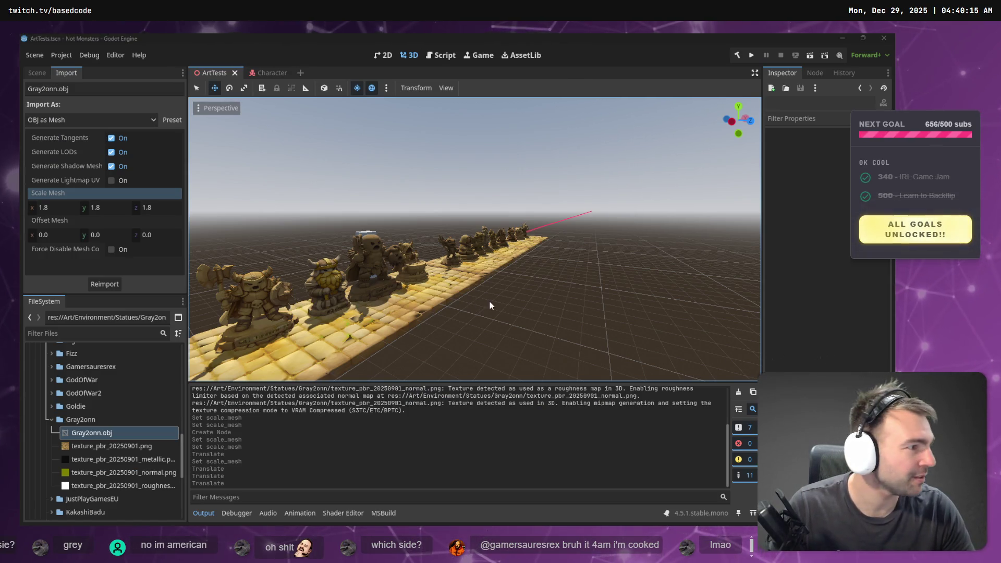
key(alt+Tab)
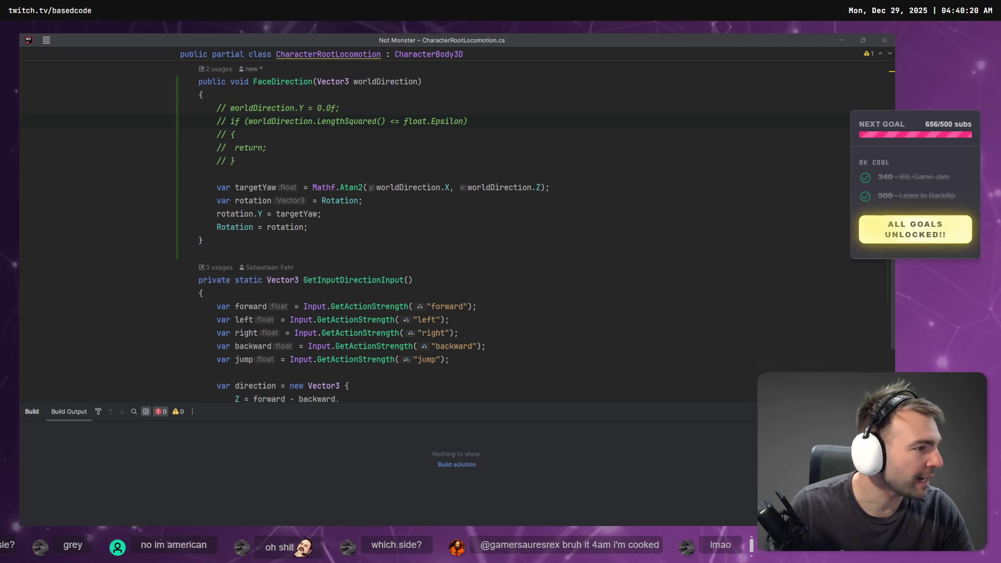
key(alt+Tab)
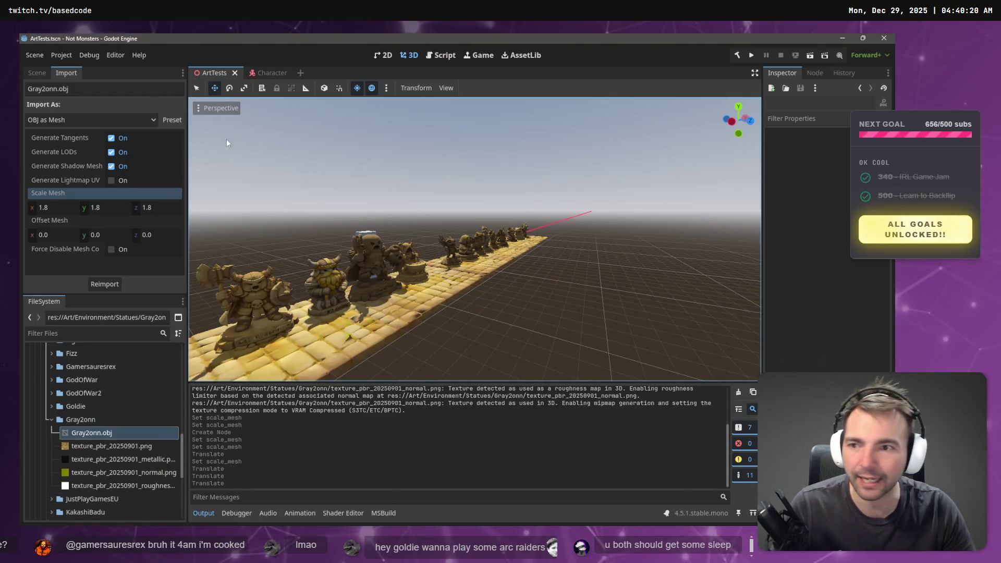
click(268, 74)
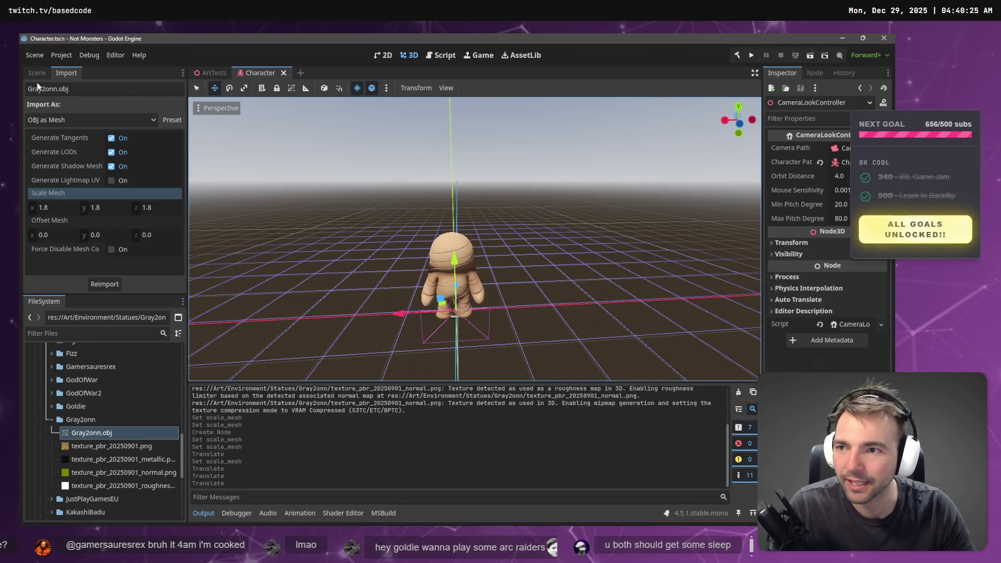
click(37, 73)
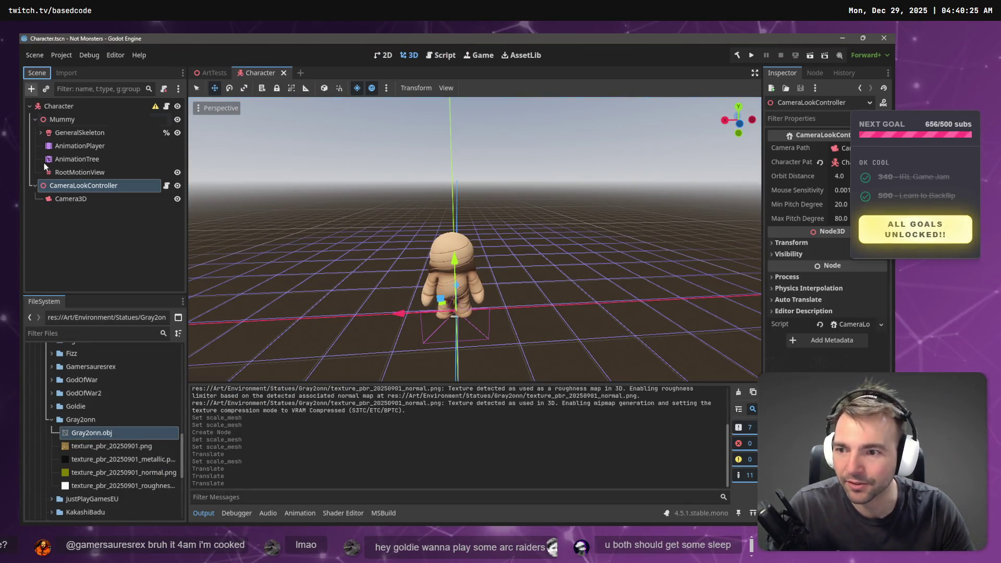
click(50, 103)
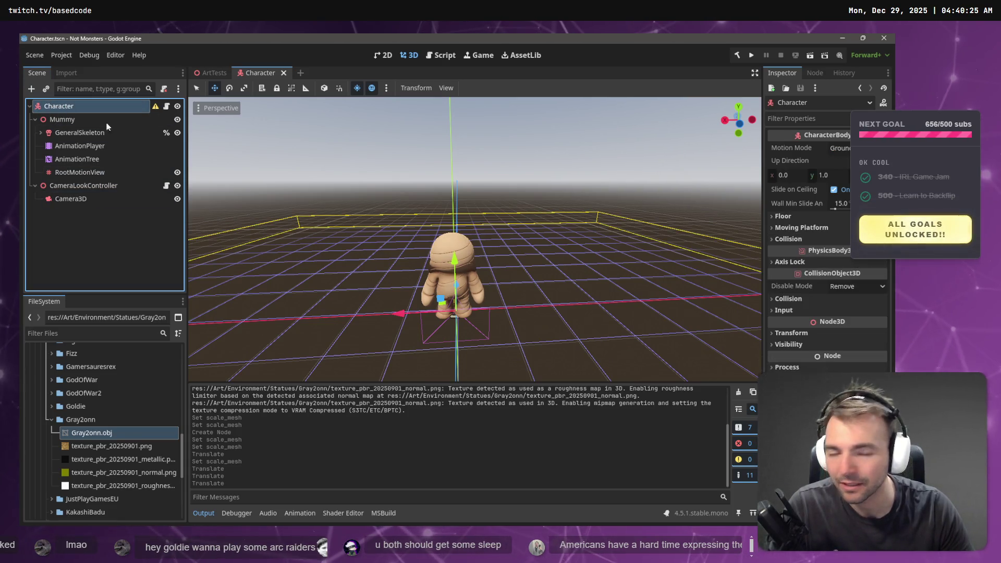
click(83, 186)
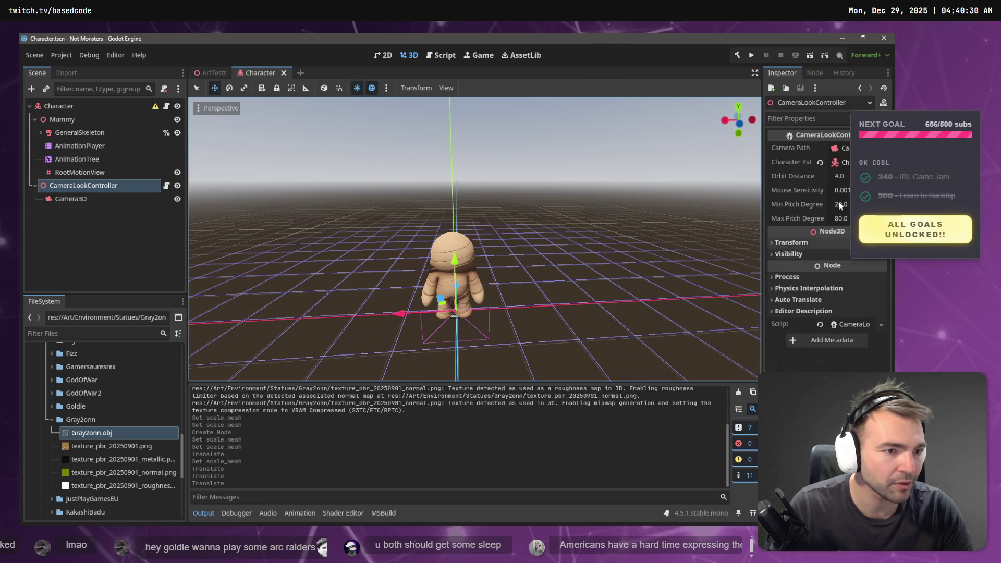
- Assign the Mummy node as Character Path, save the Character scene, and return to ArtTests
right_click(823, 165)
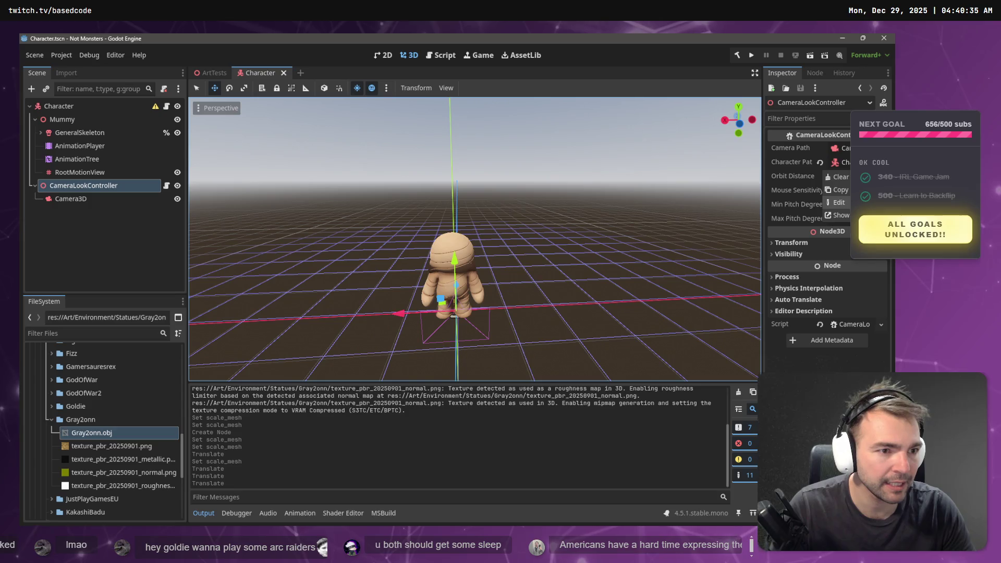
click(840, 177)
click(842, 162)
click(432, 162)
click(421, 423)
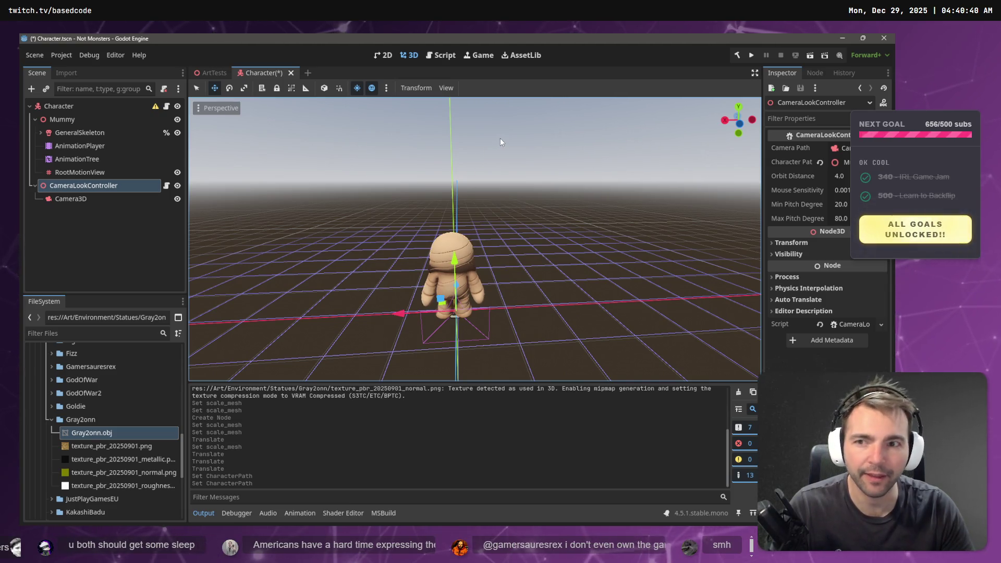
key(ctrl+s)
click(214, 73)
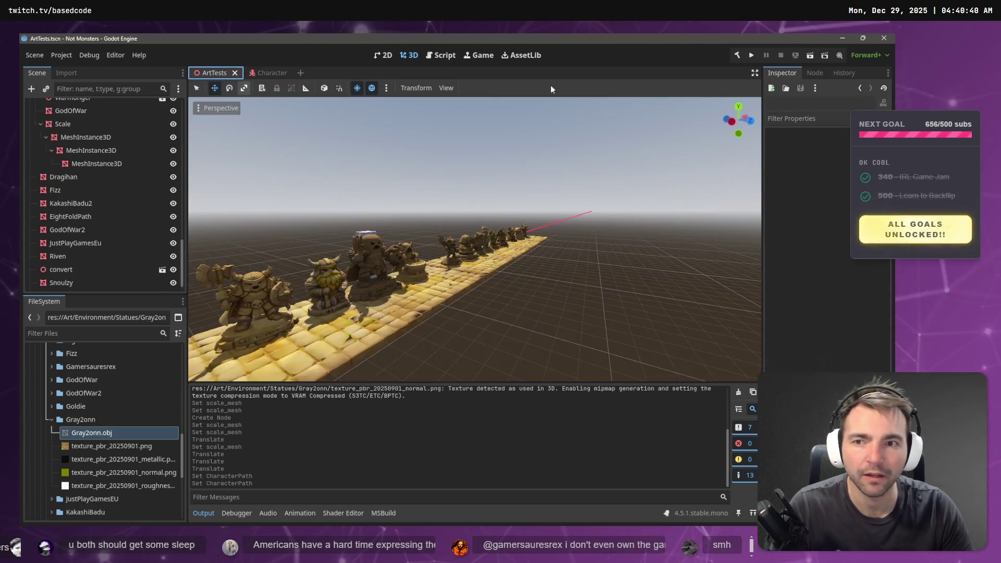
- Run the Not Monsters game to test character rotation, then stop it with F8
click(751, 55)
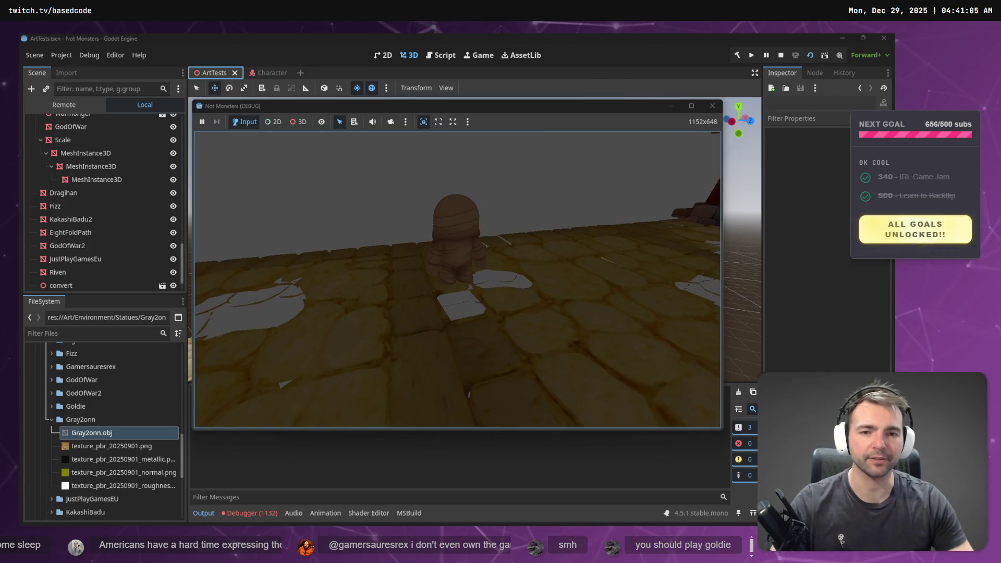
key(F8)
- In VS Code's Codex chat, undo Codex's two-file camera-facing changes
key(alt+Tab)
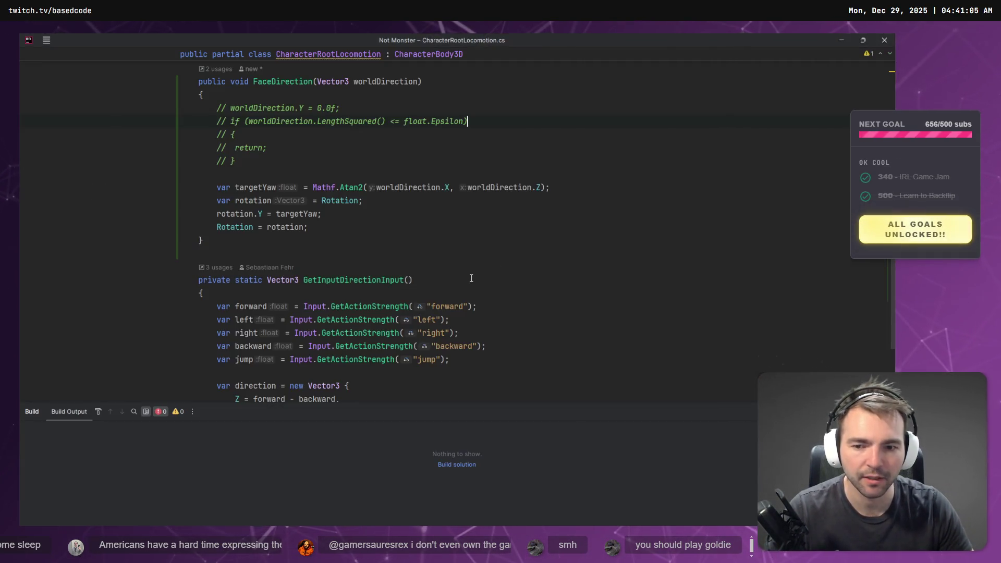
key(alt+Tab)
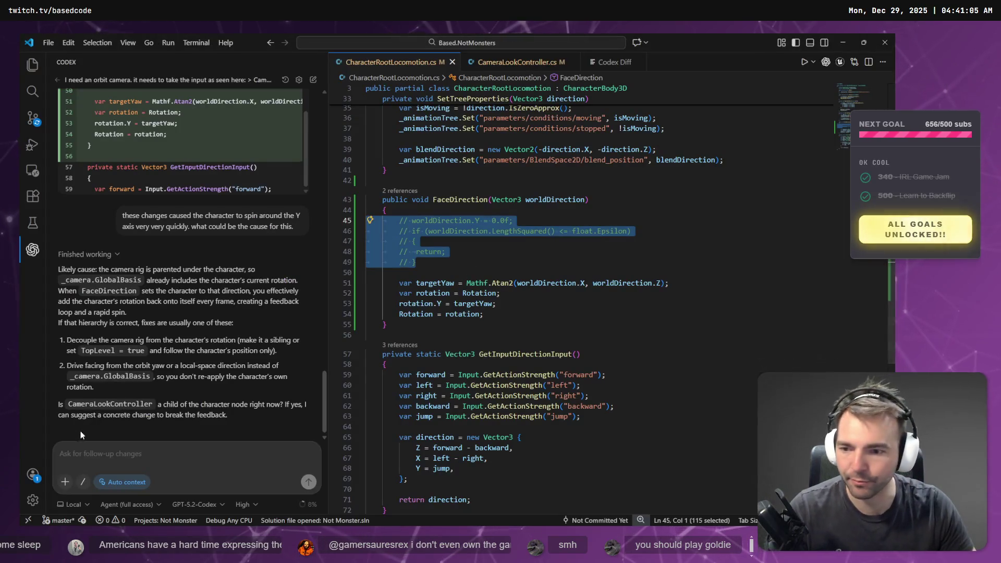
scroll(196, 263, up, 3)
scroll(199, 335, down, 3)
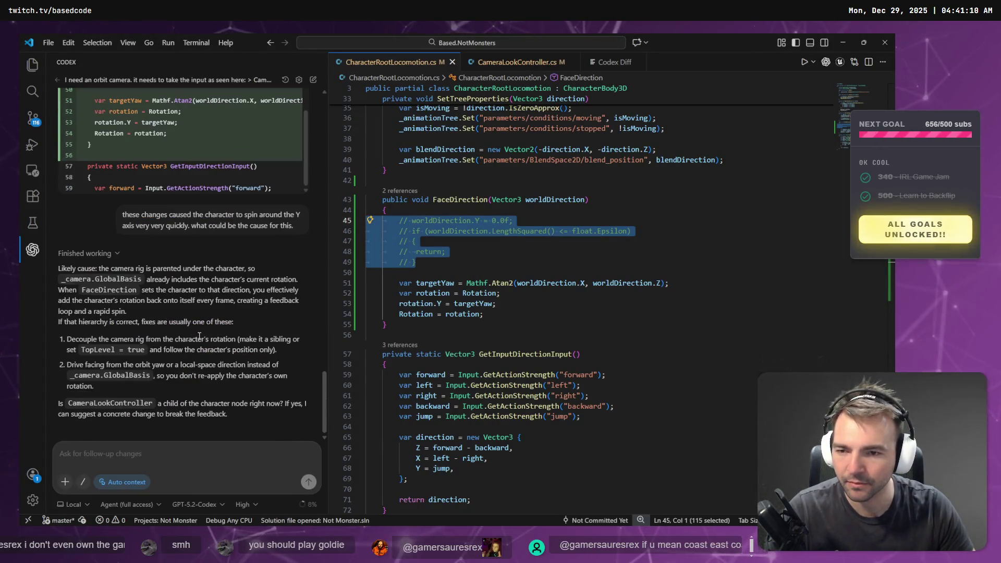
scroll(196, 313, up, 5)
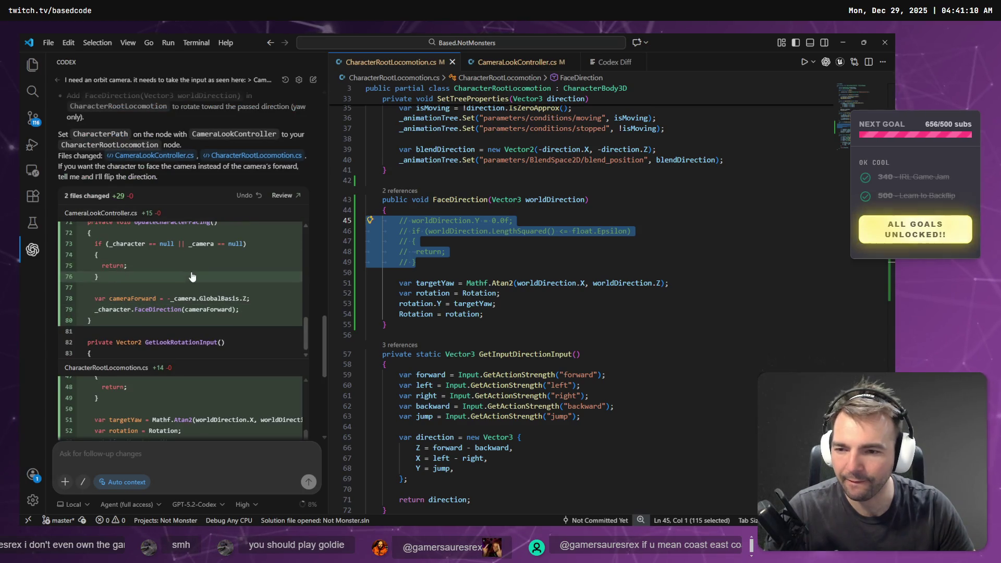
scroll(191, 276, up, 2)
scroll(291, 196, down, 5)
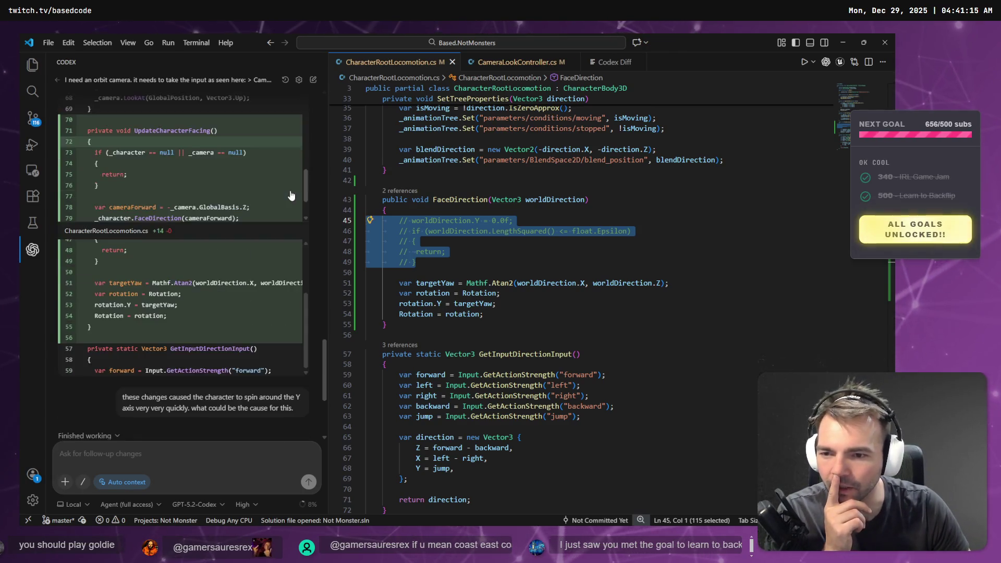
scroll(249, 312, down, 4)
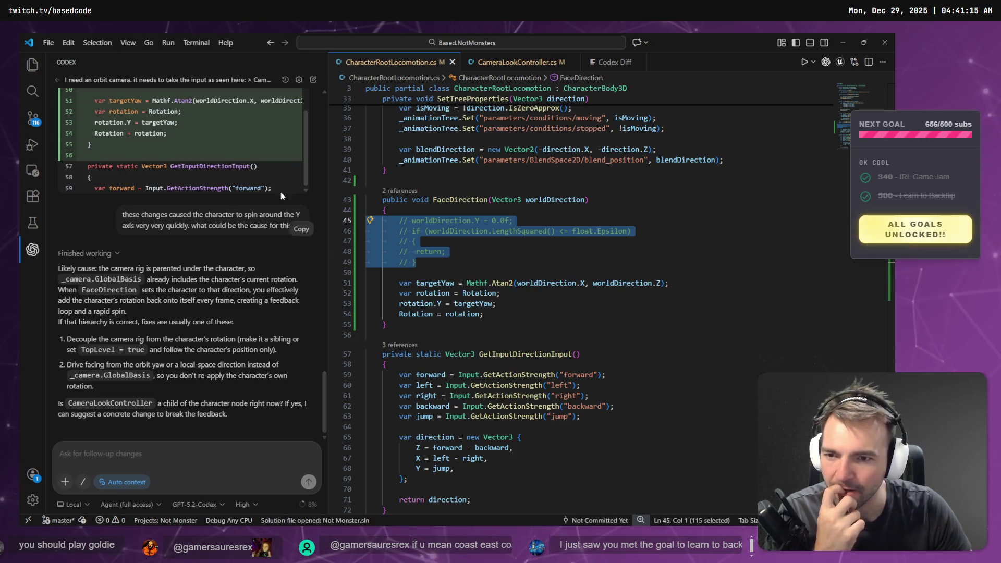
scroll(237, 250, up, 5)
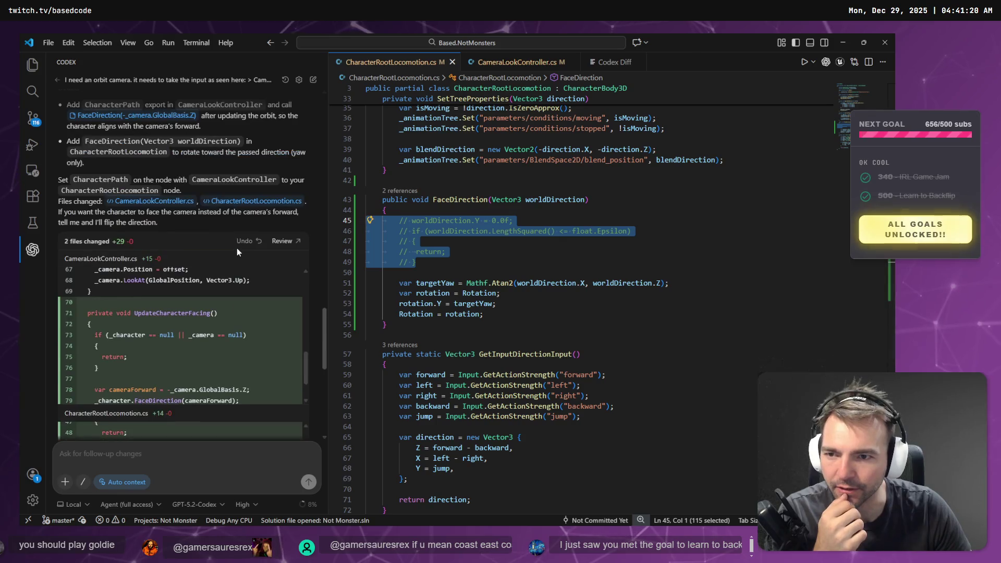
scroll(237, 249, down, 5)
scroll(252, 271, up, 6)
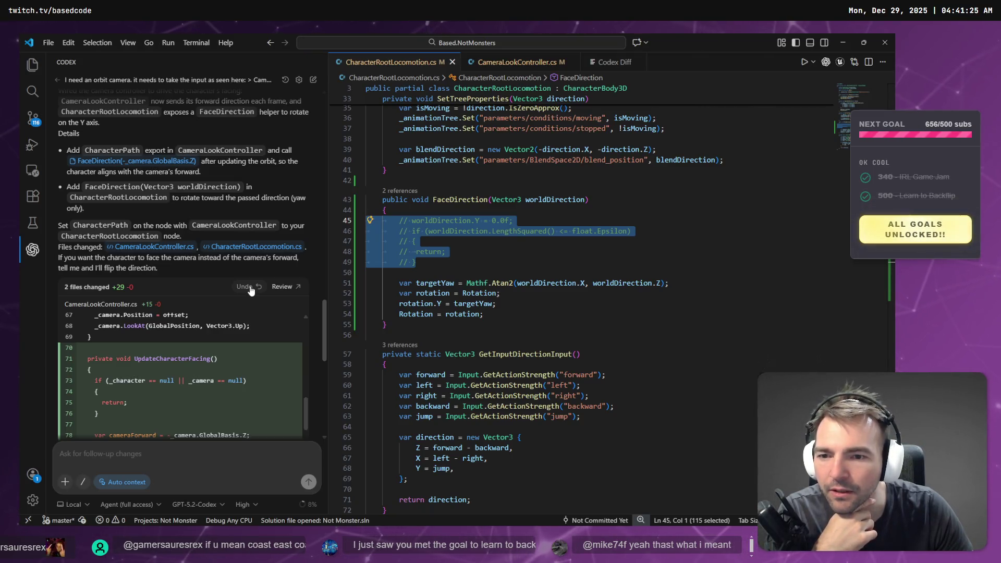
scroll(251, 290, down, 6)
scroll(254, 287, up, 3)
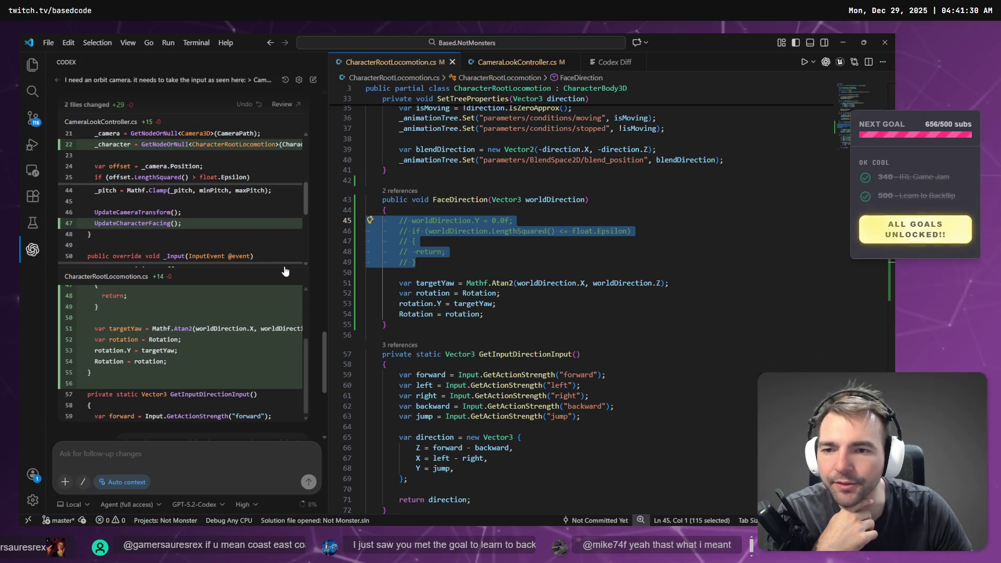
scroll(280, 268, up, 5)
scroll(266, 282, down, 3)
scroll(249, 303, up, 3)
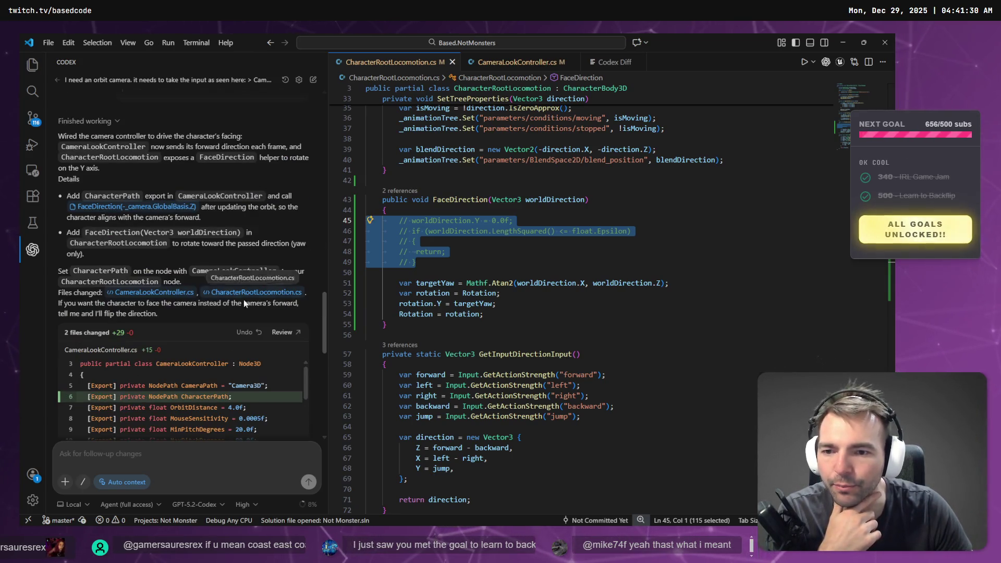
click(249, 333)
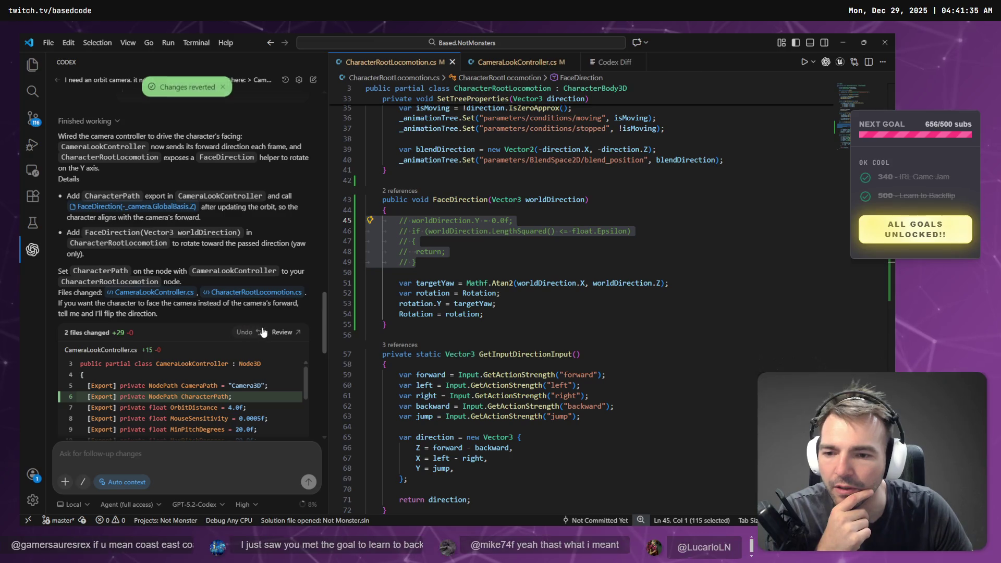
- Select and copy the earlier rotation request message from the Codex chat
scroll(209, 271, up, 5)
mouse_move(121, 201)
mouse_down()
mouse_move(149, 276)
mouse_move(315, 331)
mouse_up()
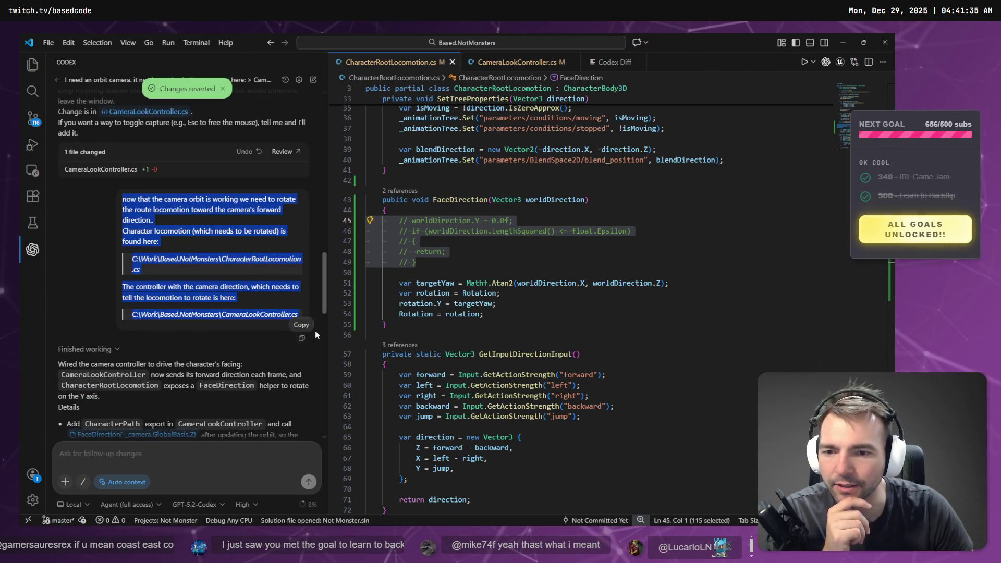
right_click(237, 259)
click(263, 281)
scroll(269, 284, down, 5)
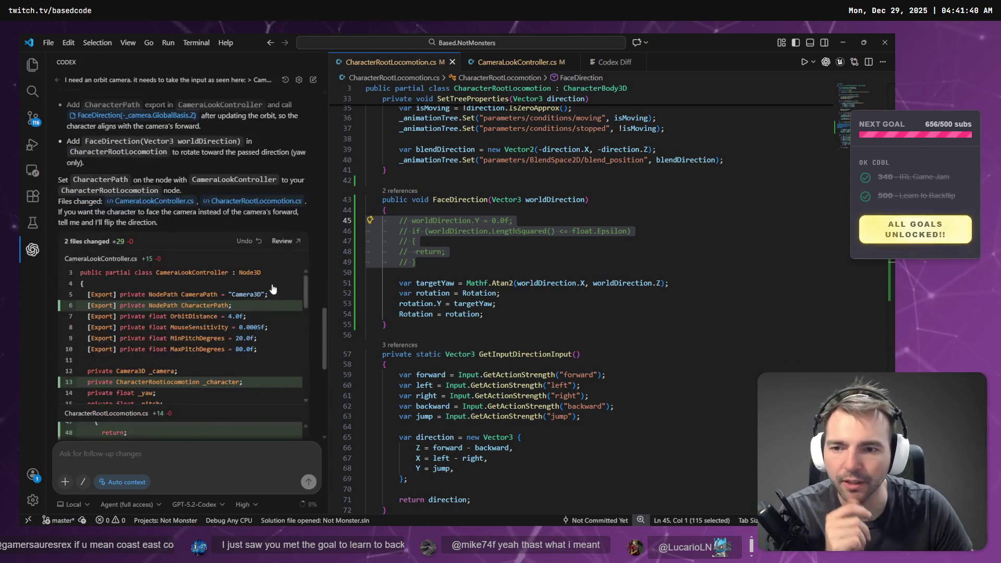
scroll(271, 288, down, 5)
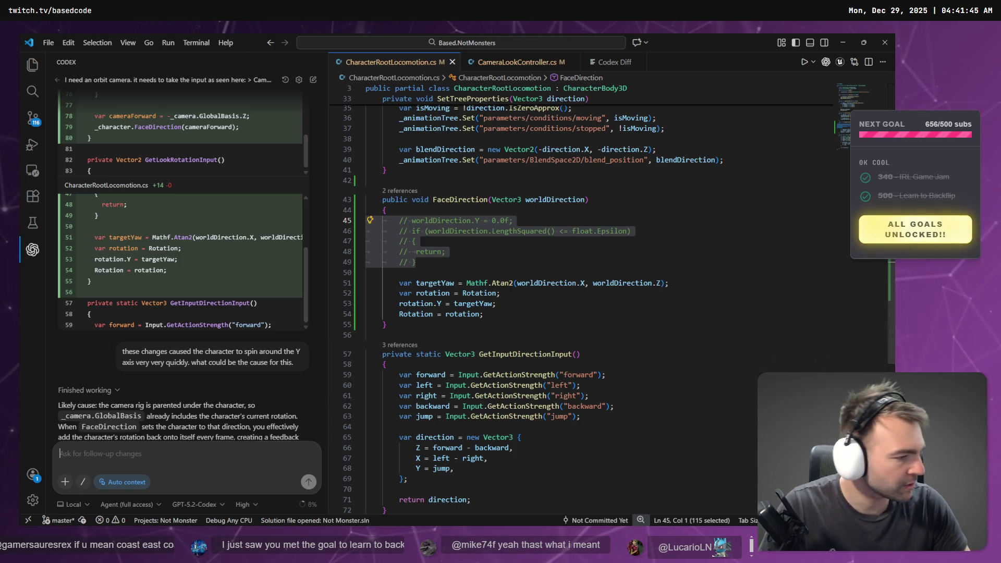
- Back in Godot, open the Gray2onn folder in a terminal
key(alt+Tab)
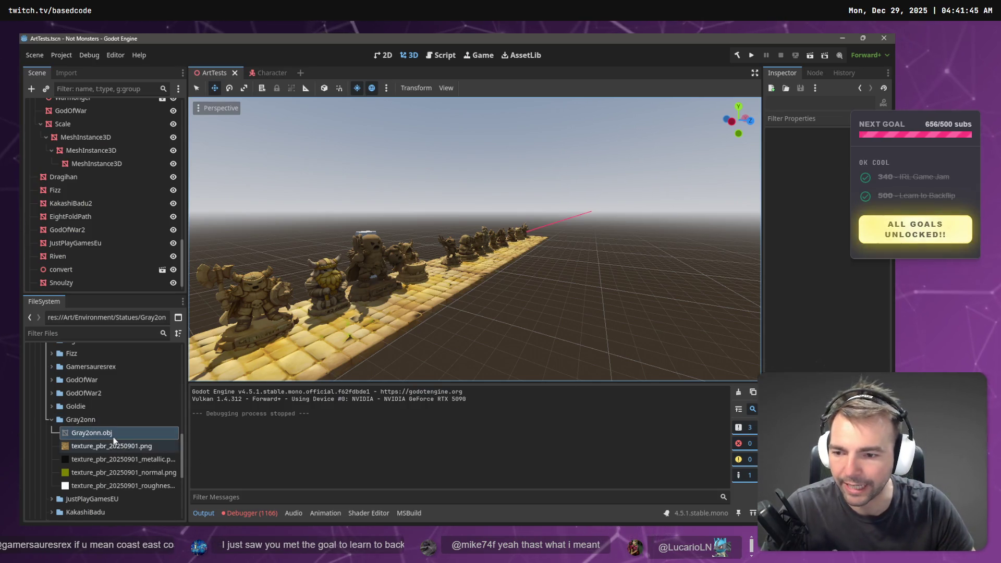
right_click(107, 432)
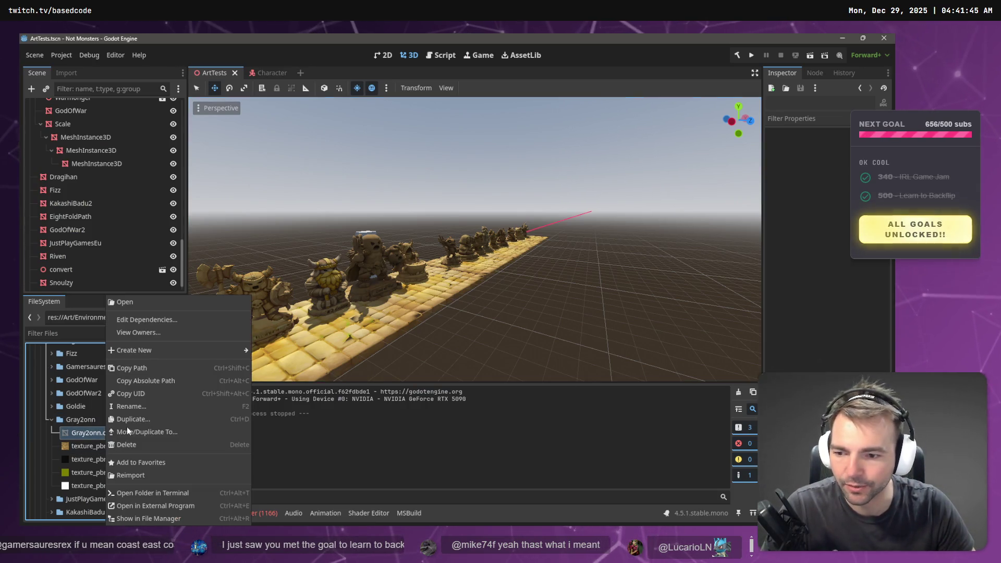
click(178, 506)
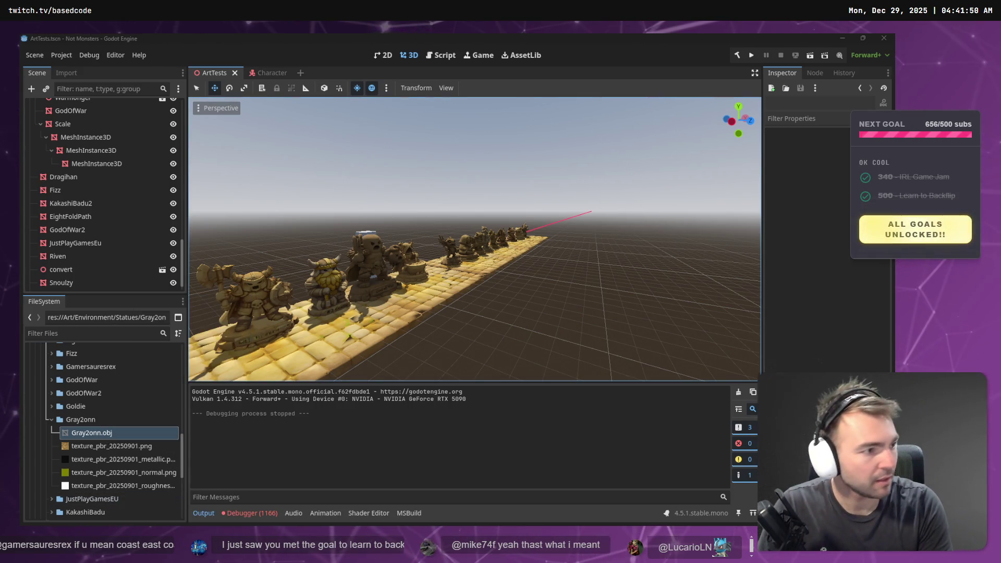
- Go up four folders to the NotMonsters root and list the repo's changed files
text(cd ..)
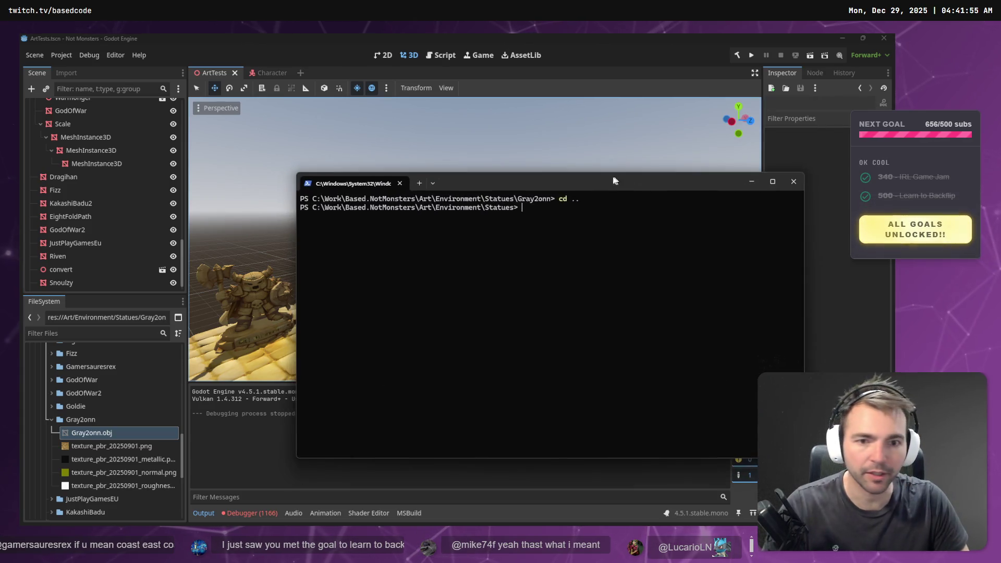
key(Return)
text(cd ..)
key(Return)
text(cd ..)
key(Return)
text(cd ..)
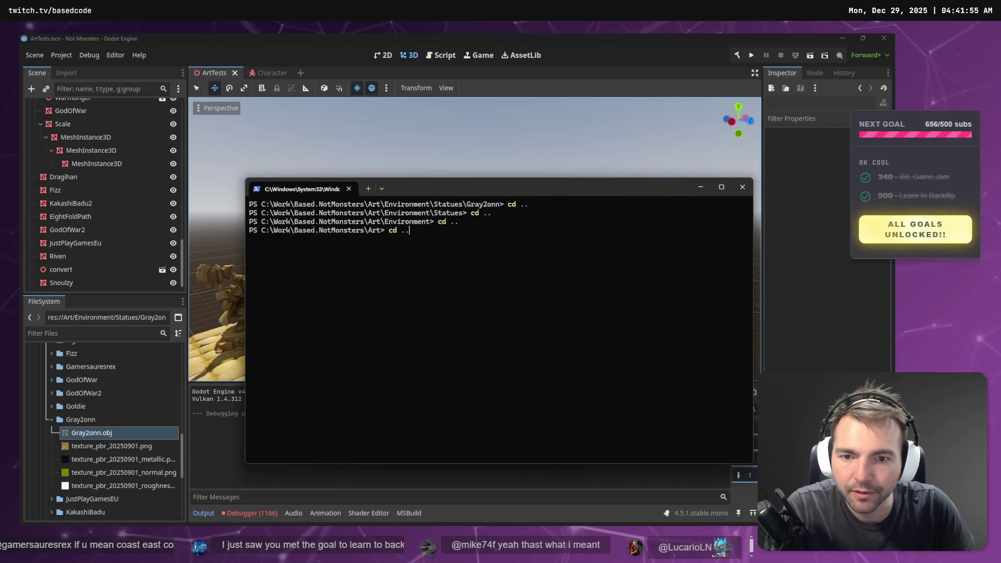
key(Return)
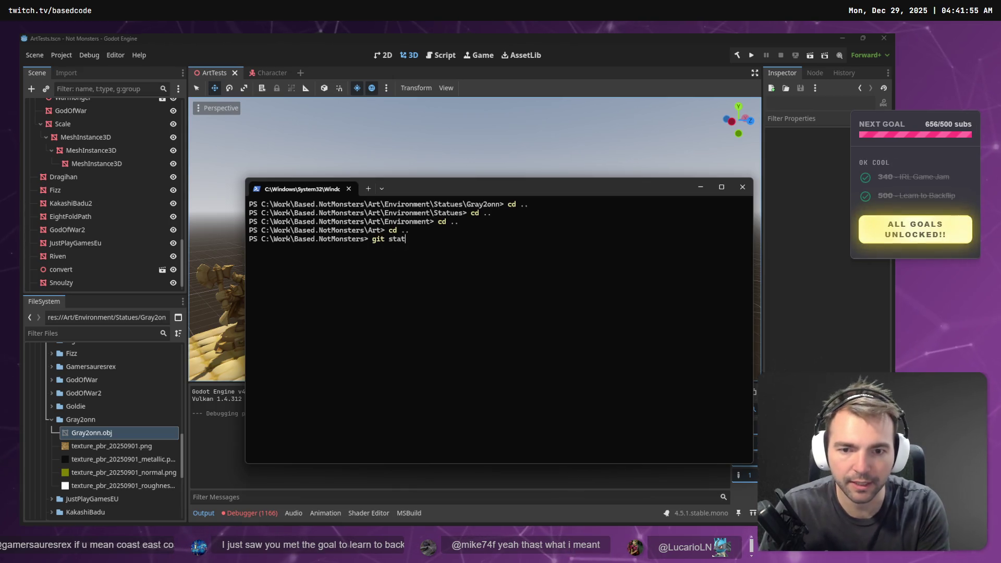
text(us)
key(Return)
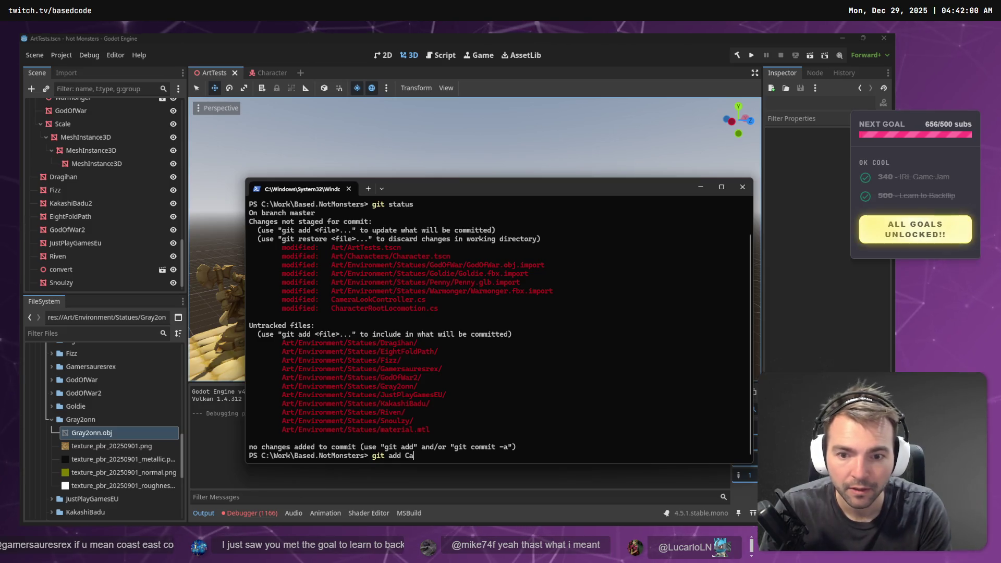
- Stage CameraLookController.cs and CharacterRootLocomotion.cs, review the unstaged diff, and close the terminal
key(Tab)
key(Return)
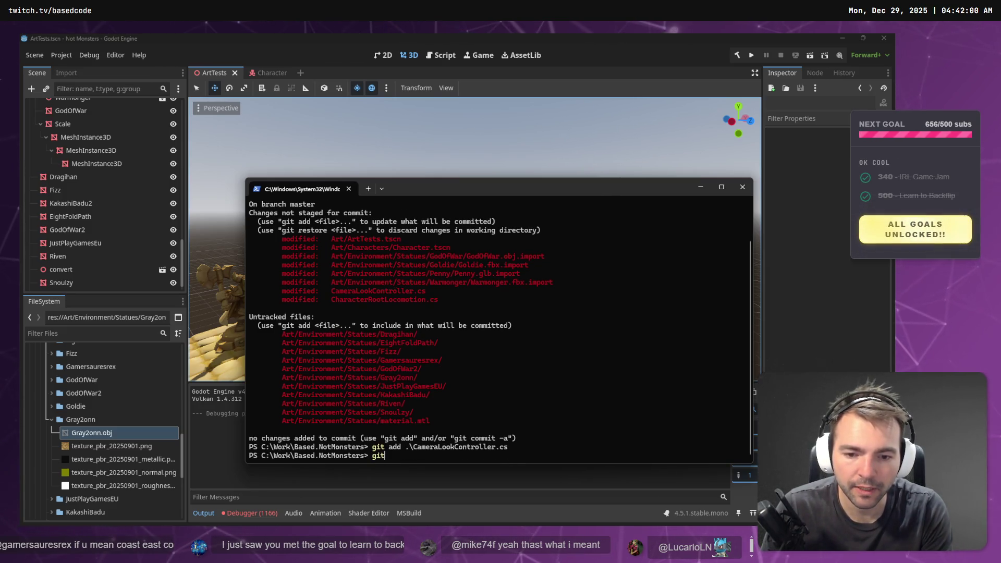
key(Tab)
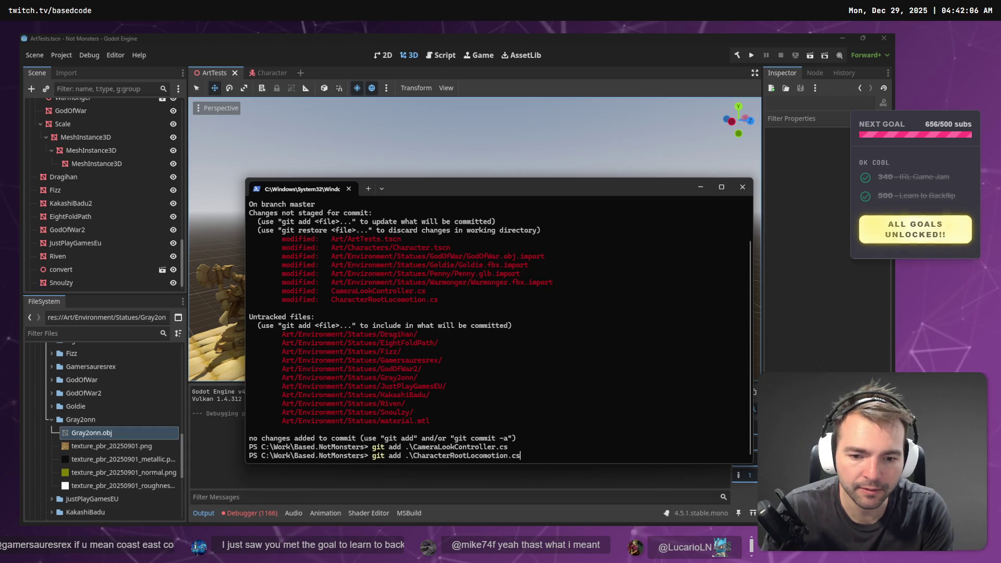
key(Return)
text(git diff)
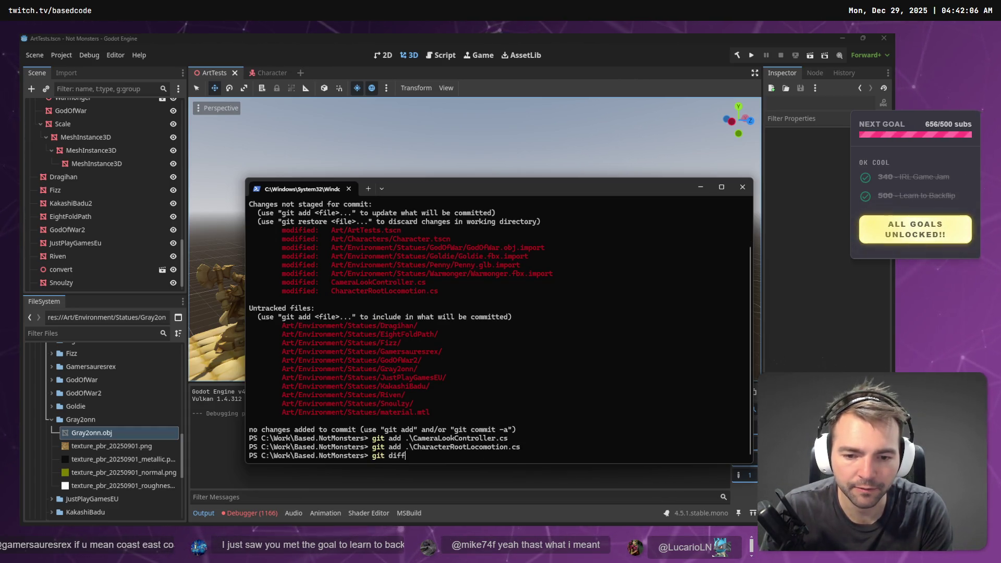
key(Return)
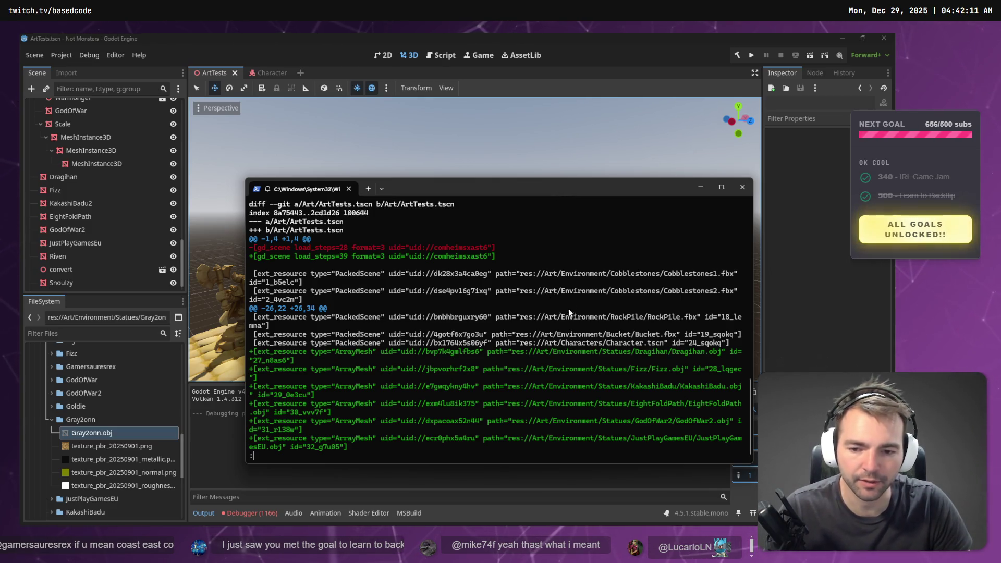
click(742, 187)
- Undo Codex's changes to both scripts from the Codex panel in VS Code
key(alt+Tab)
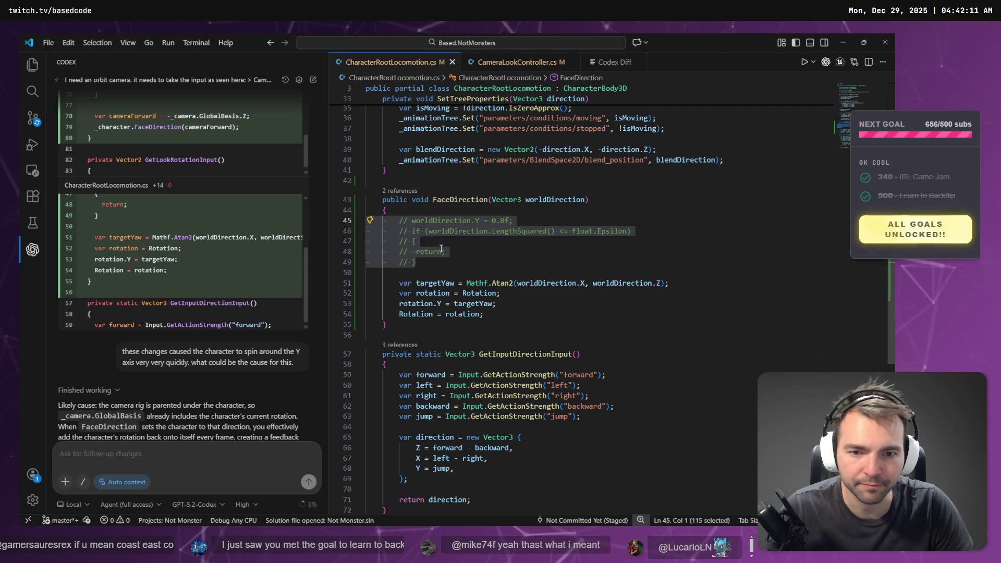
scroll(266, 358, down, 3)
click(555, 231)
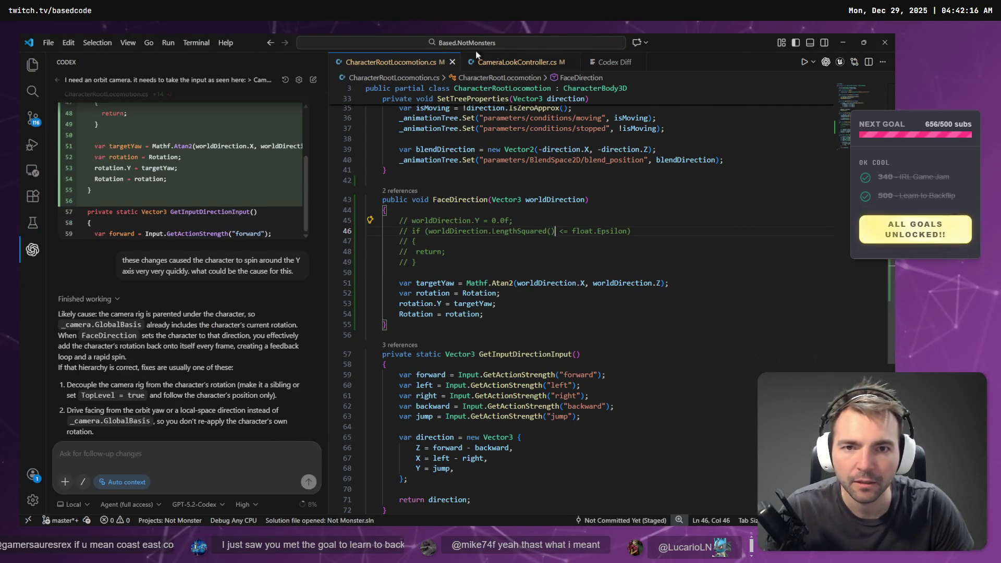
scroll(222, 313, up, 10)
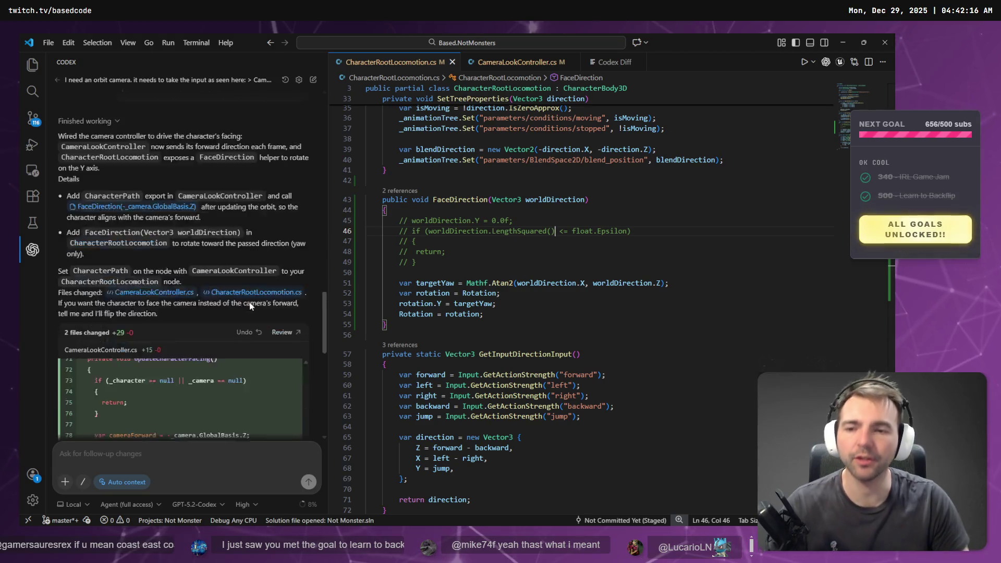
click(251, 288)
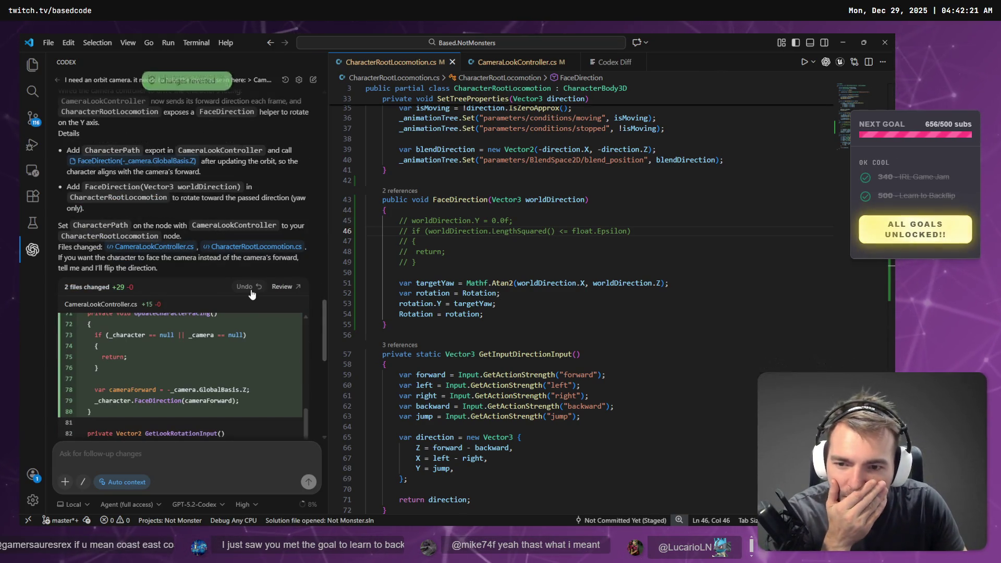
- Review CameraLookController.cs and the commented-out FaceDirection block, then return to Godot
click(519, 61)
scroll(633, 309, down, 15)
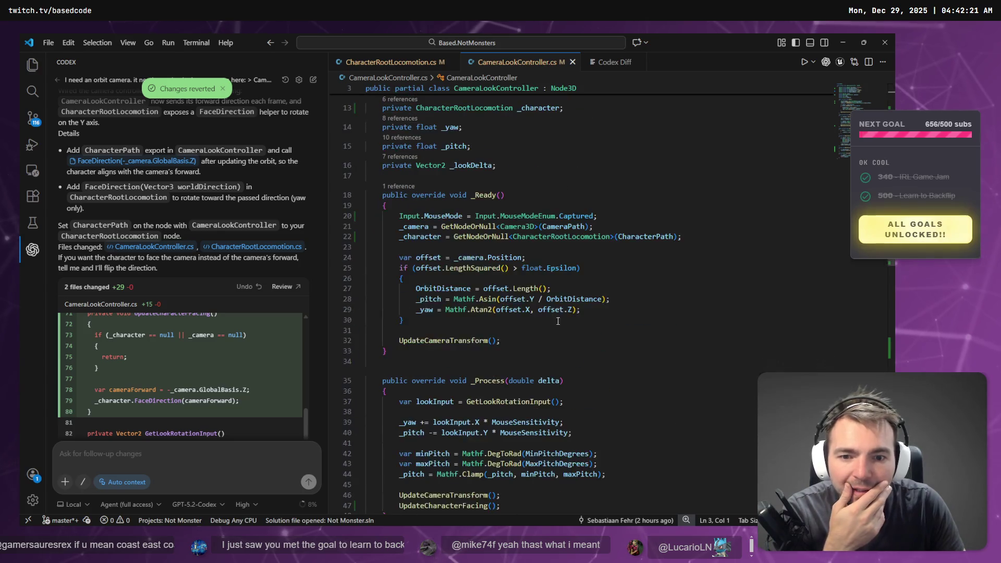
scroll(633, 310, up, 15)
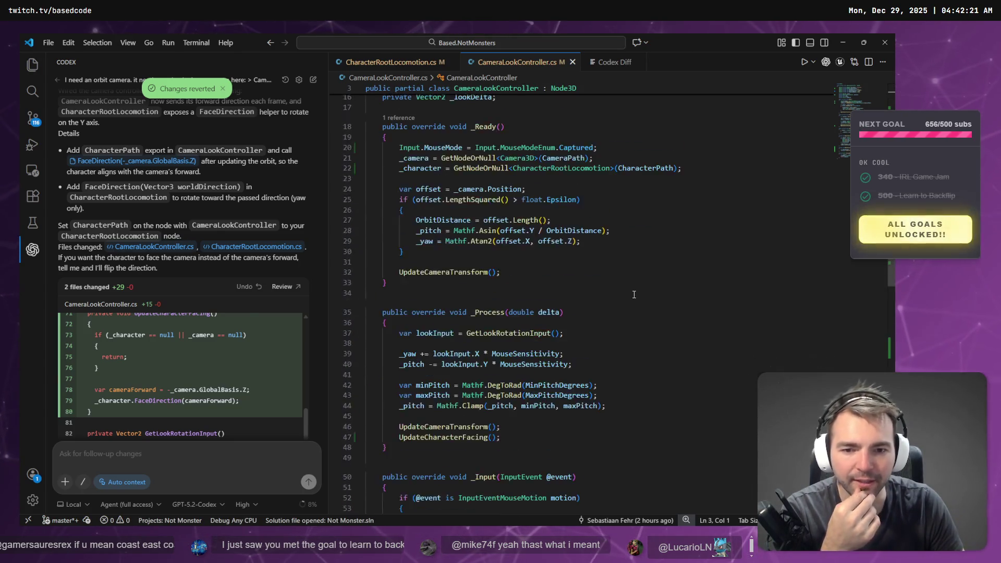
key(ctrl+Tab)
scroll(501, 290, up, 2)
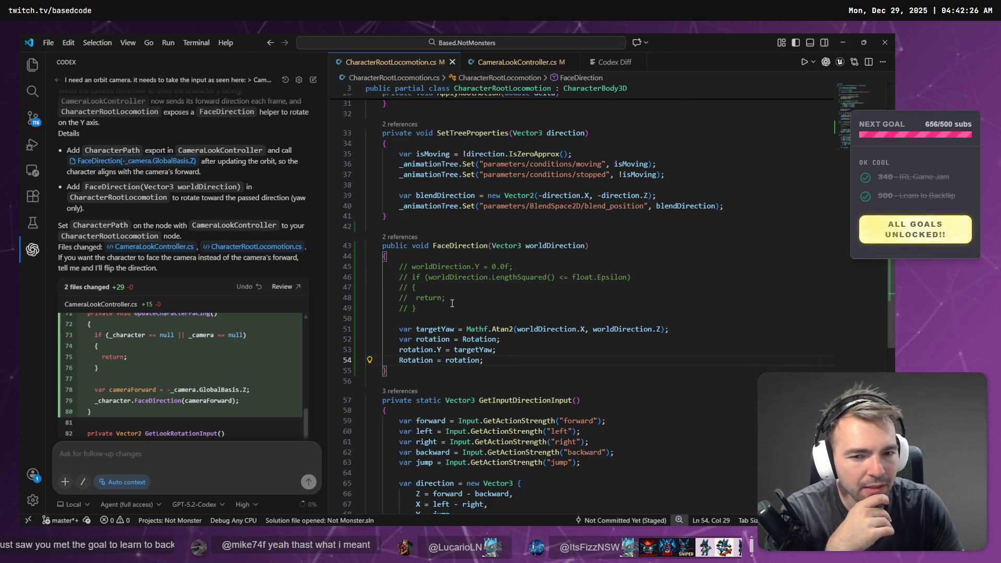
drag(452, 308, 215, 254)
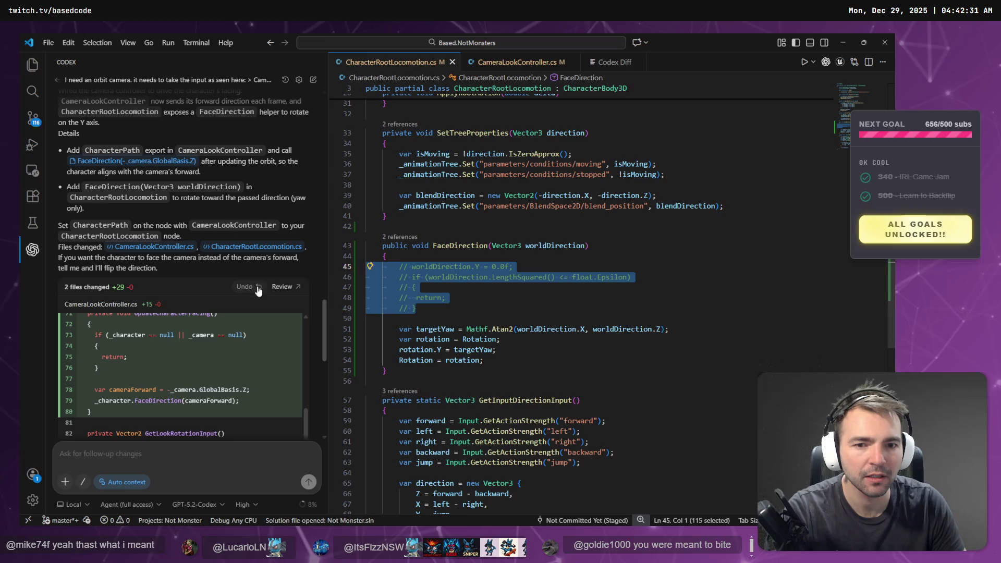
click(463, 248)
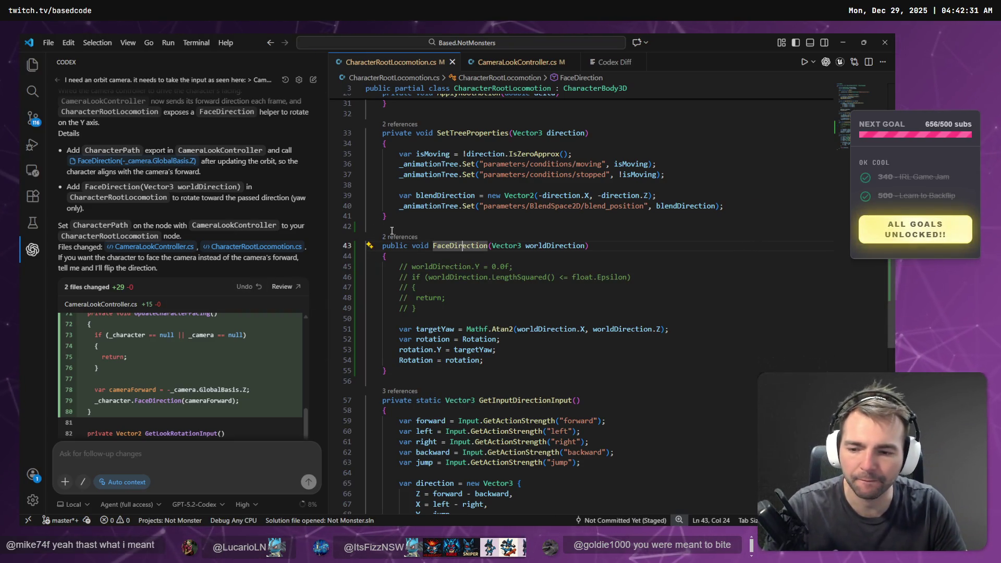
key(alt+Tab)
key(alt+Tab)
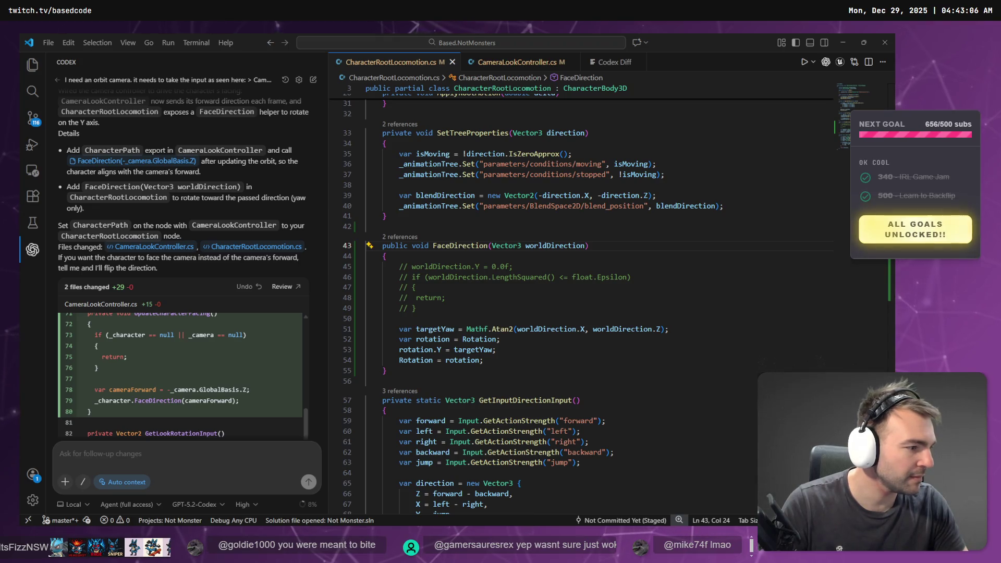
key(alt+Tab)
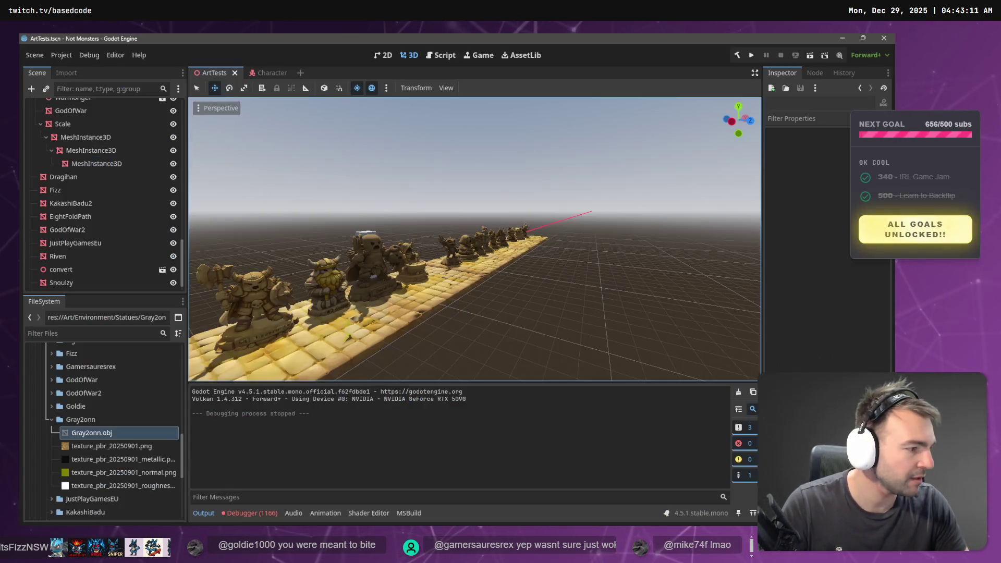
- Fly the view up to the dragon statue and back out, then switch to the tldraw board
drag(561, 245, 531, 249)
key(w)
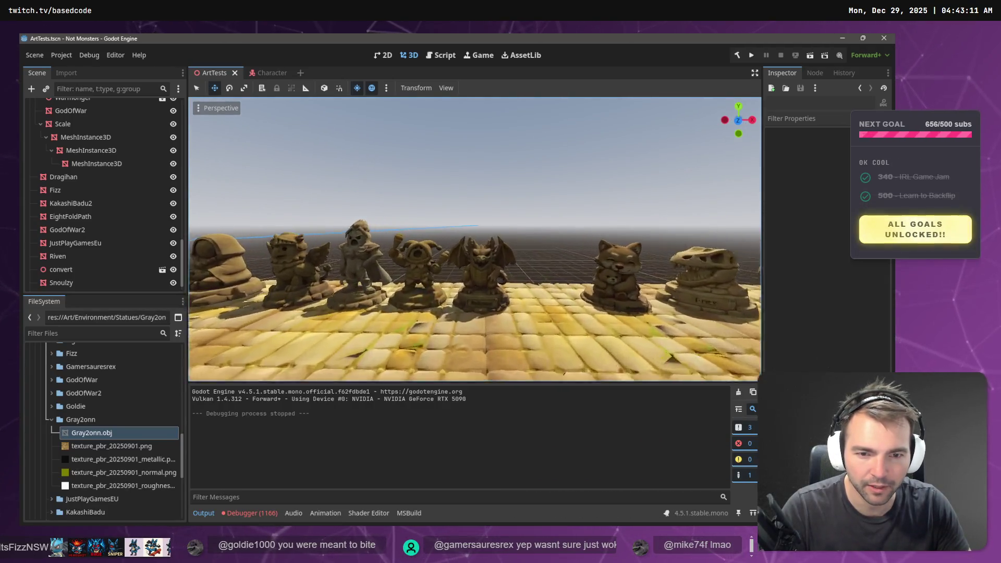
key(w)
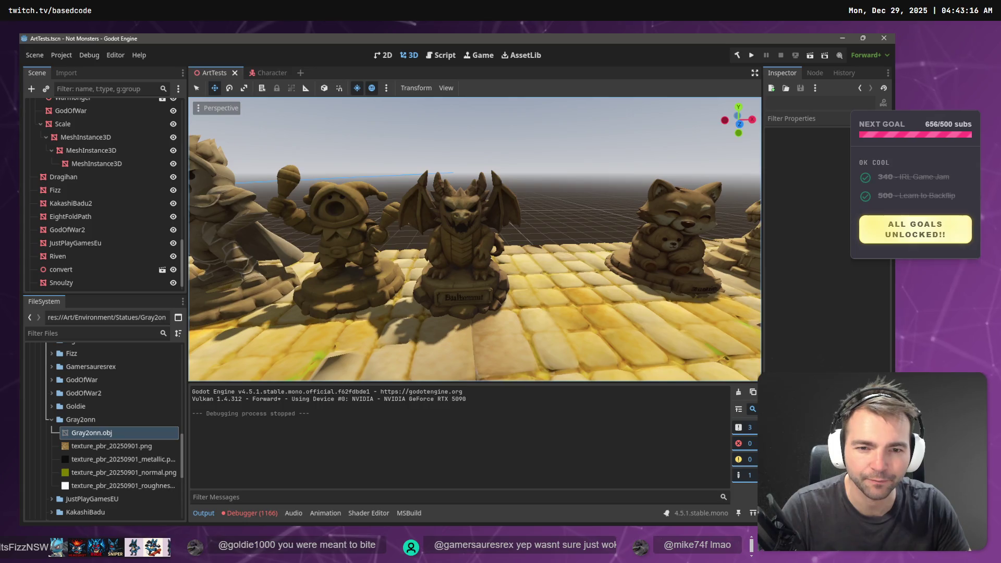
key(s)
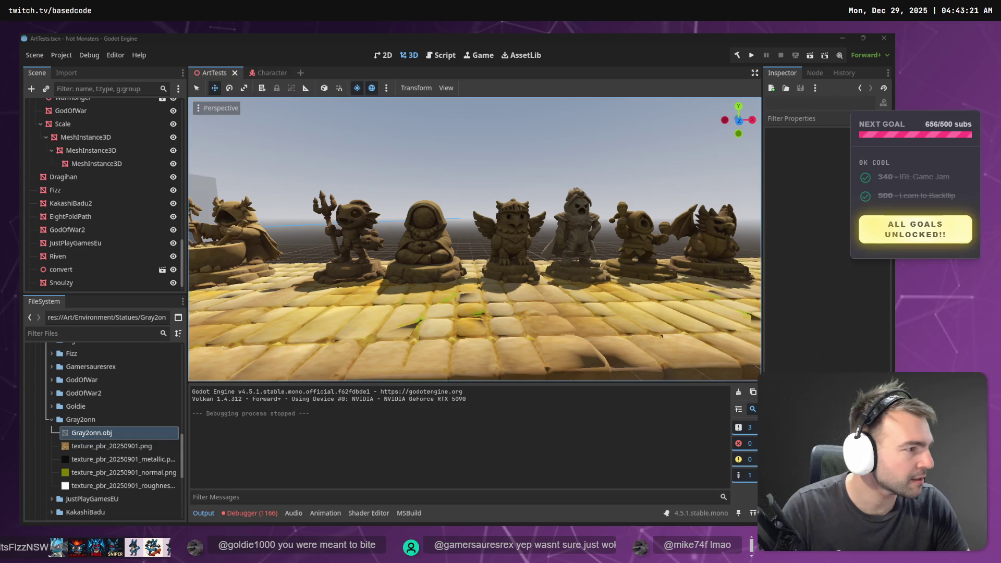
key(alt+Tab)
scroll(508, 234, down, 5)
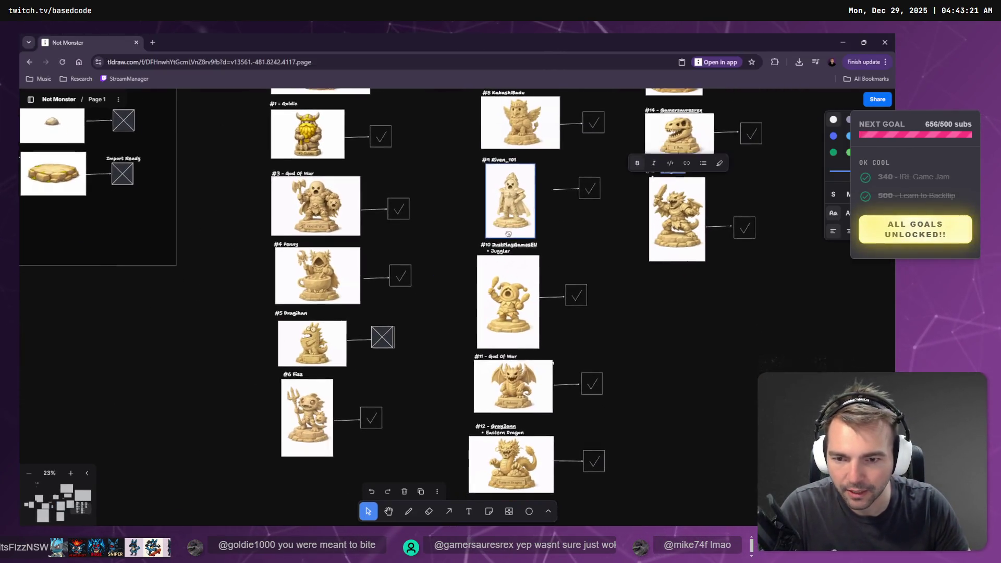
- Scroll the tldraw board down to entry #12, then switch to the Hunyuan 3D dragon model
scroll(509, 234, down, 3)
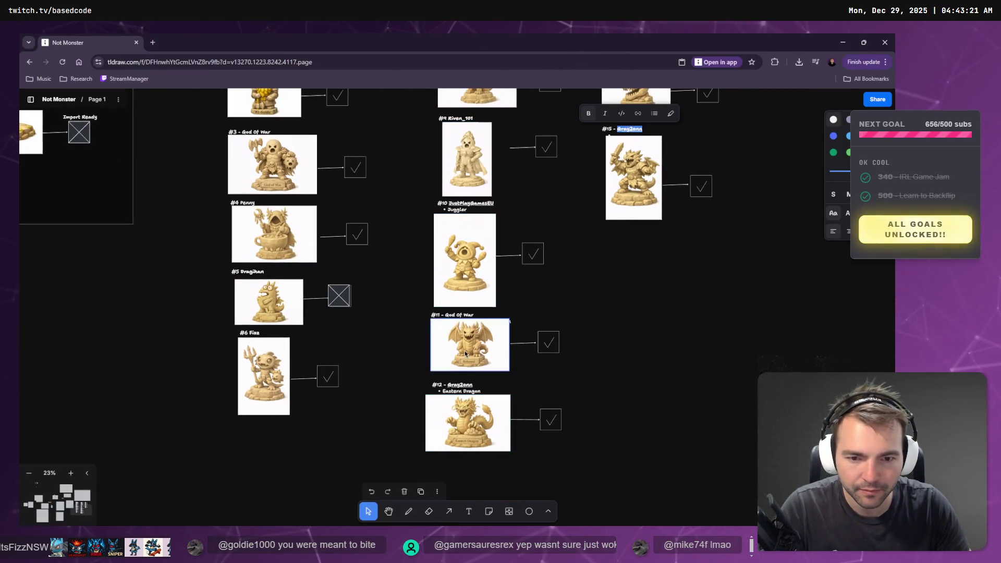
scroll(623, 295, down, 2)
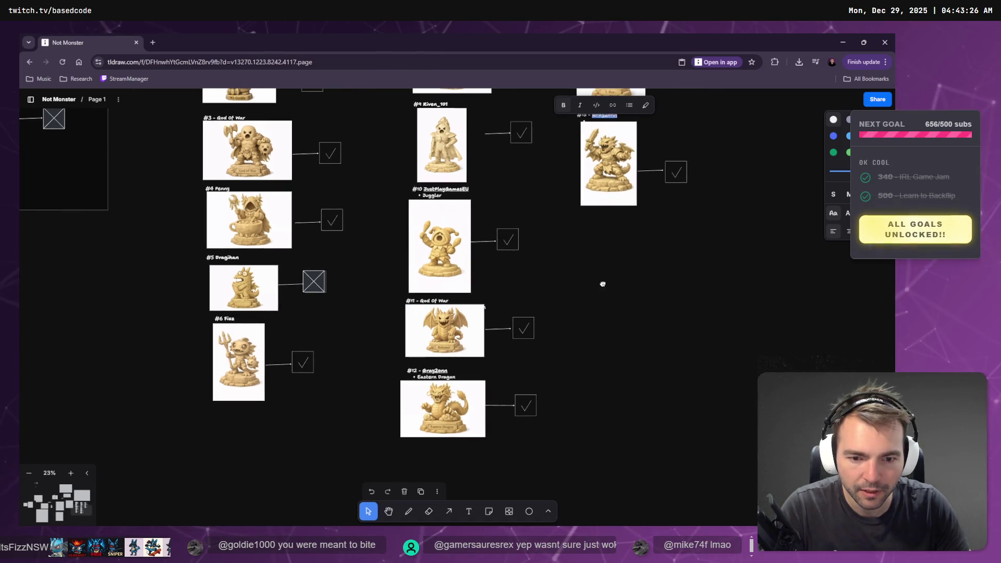
key(alt+Tab)
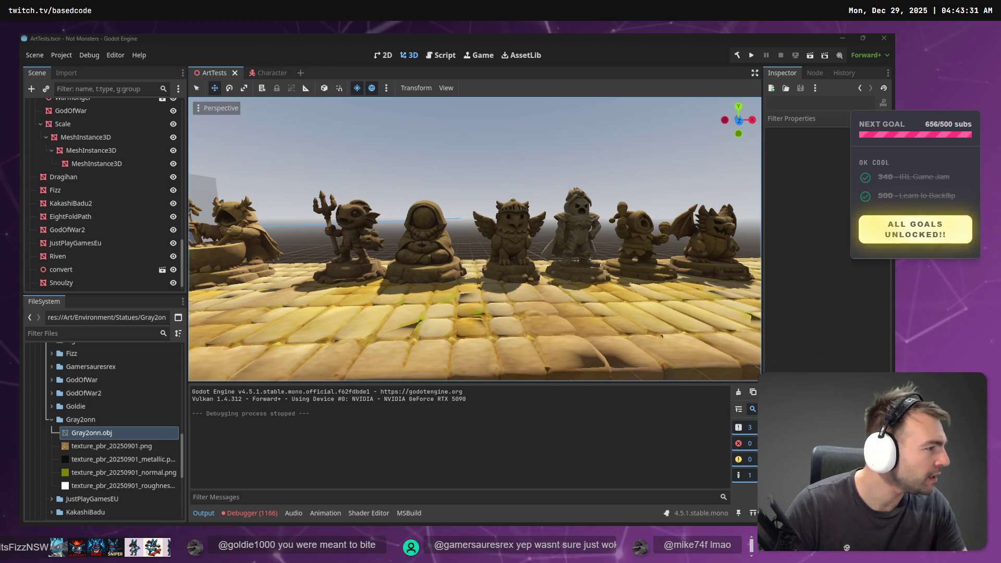
key(alt+Tab)
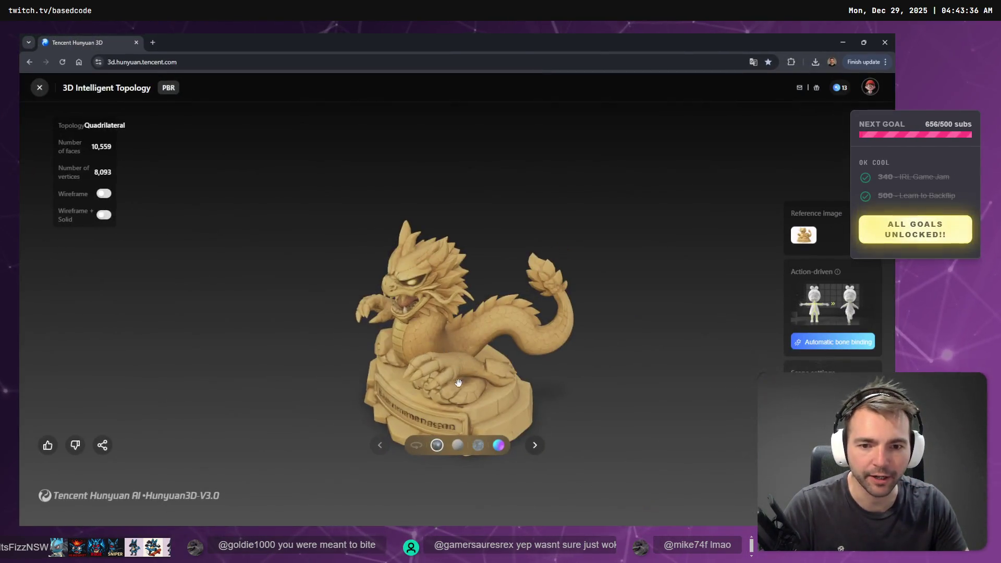
- Orbit the dragon statue to view its side, then return to the tldraw statue board via Godot
mouse_move(544, 357)
mouse_down()
mouse_move(448, 365)
mouse_move(460, 384)
mouse_move(368, 353)
mouse_move(605, 284)
mouse_move(432, 353)
mouse_move(317, 365)
mouse_move(232, 351)
mouse_move(617, 374)
mouse_move(368, 364)
mouse_up()
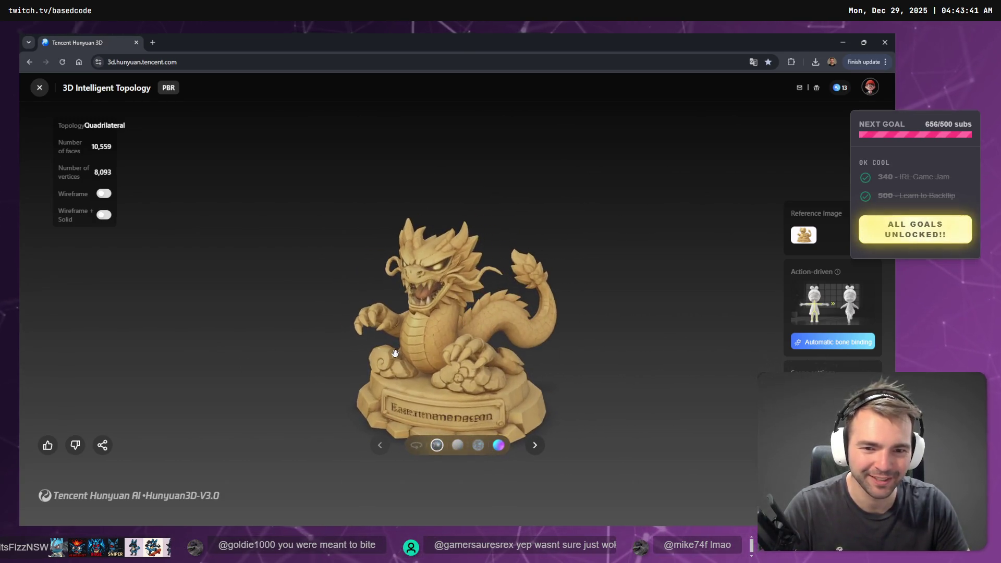
key(alt+Tab)
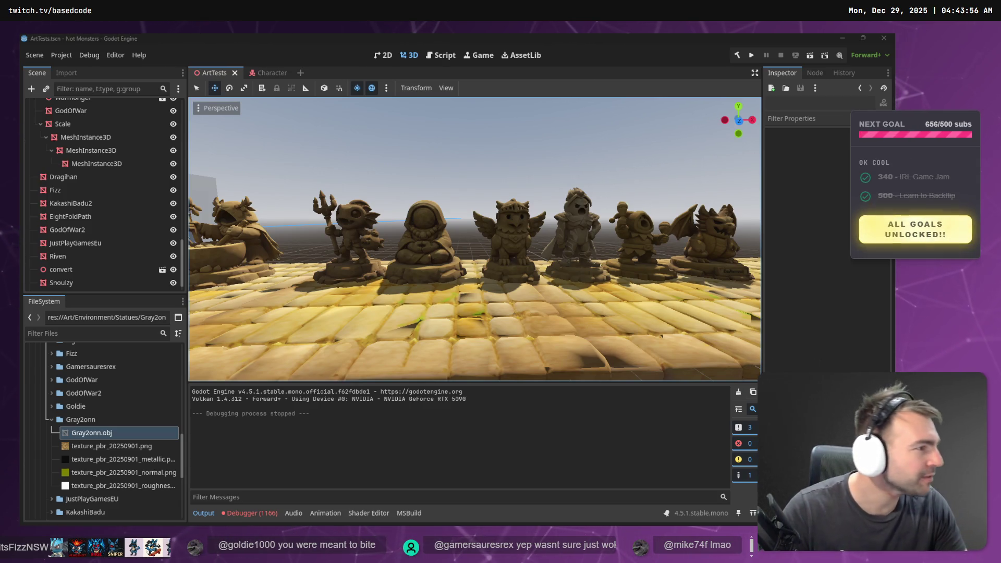
key(alt+Tab)
scroll(671, 224, up, 2)
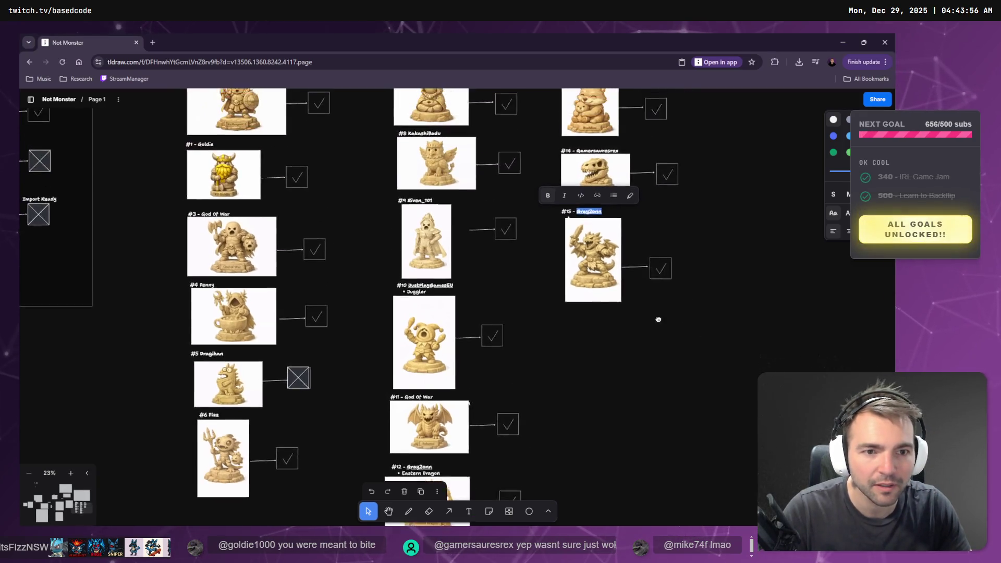
click(688, 285)
scroll(620, 211, down, 5)
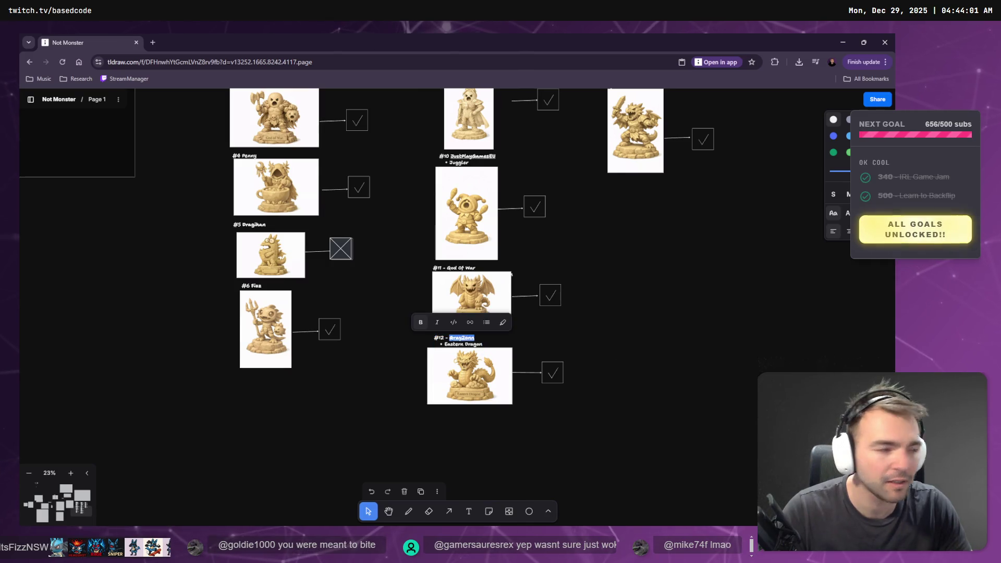
key(alt+Tab)
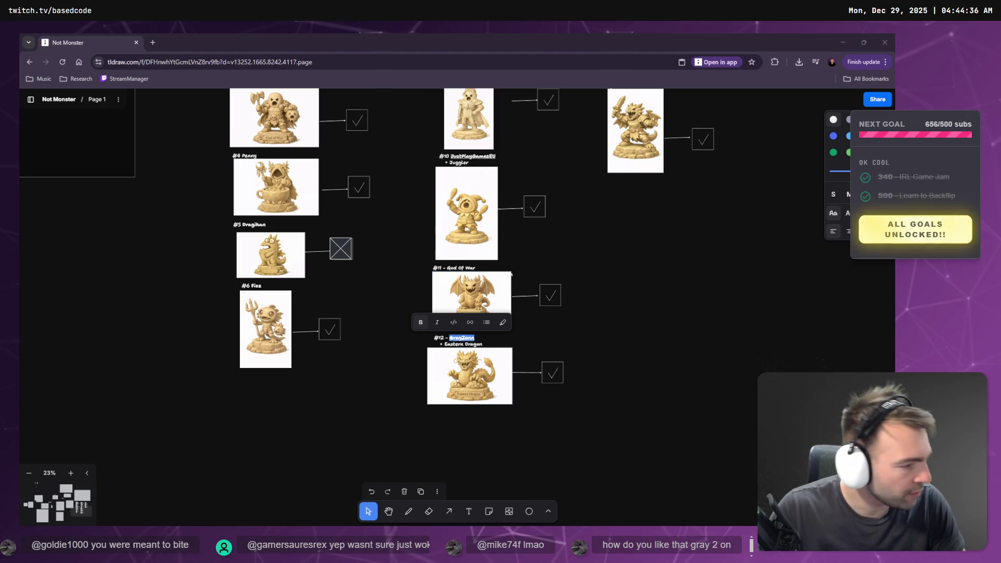
key(alt+Tab)
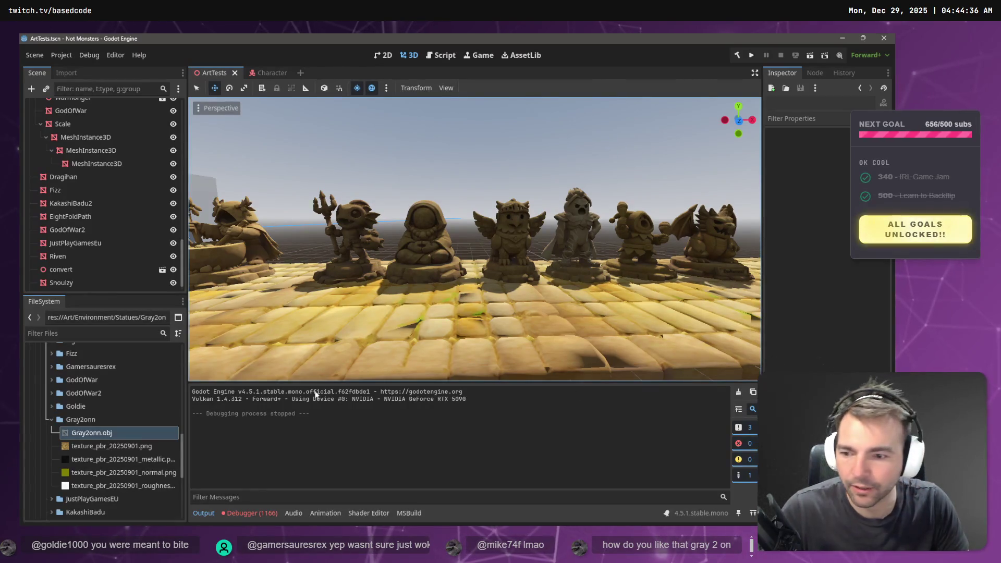
- Create a new folder named 'Materials' inside the Gray2onn folder
click(51, 419)
right_click(76, 419)
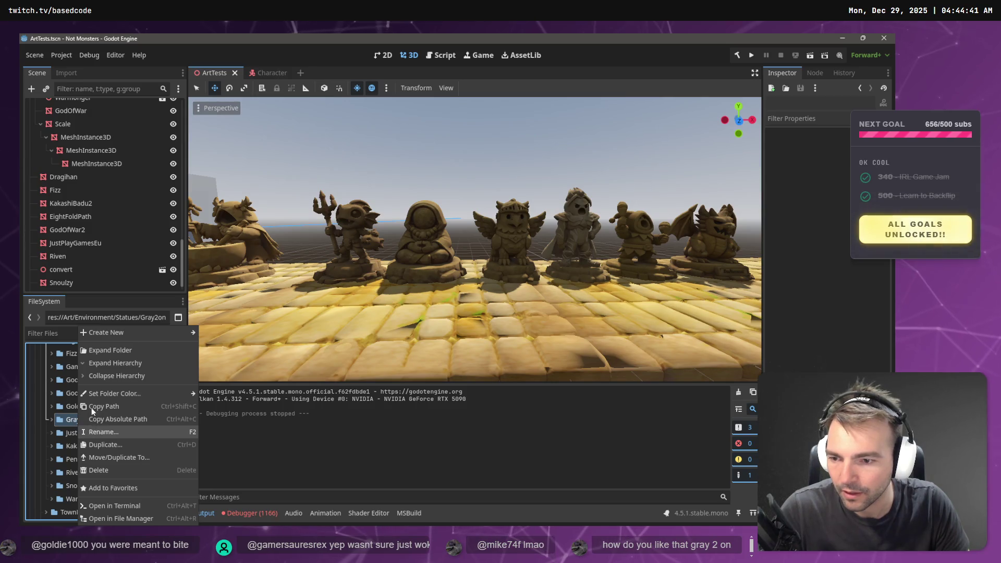
mouse_move(178, 332)
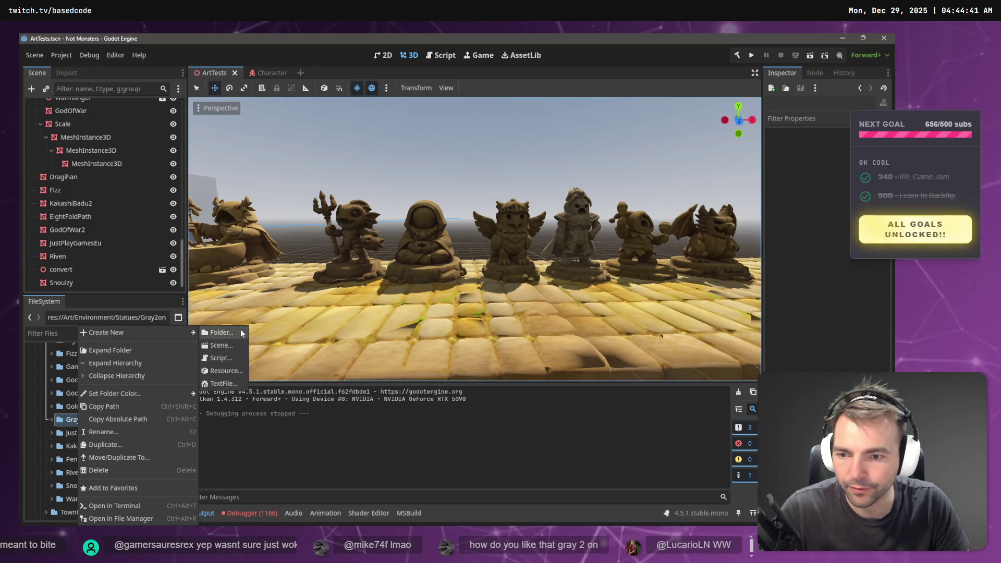
click(222, 332)
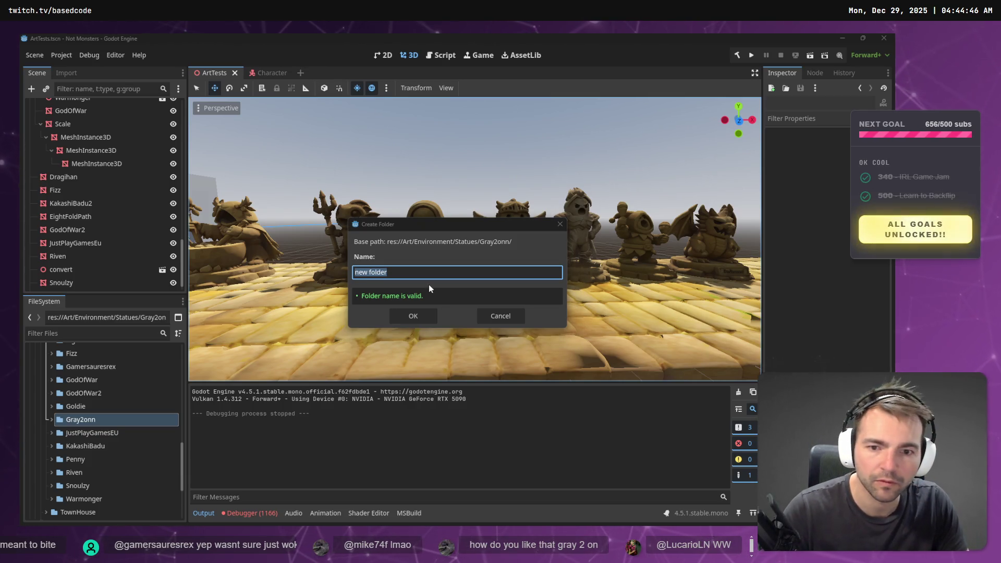
text(Materials)
click(413, 316)
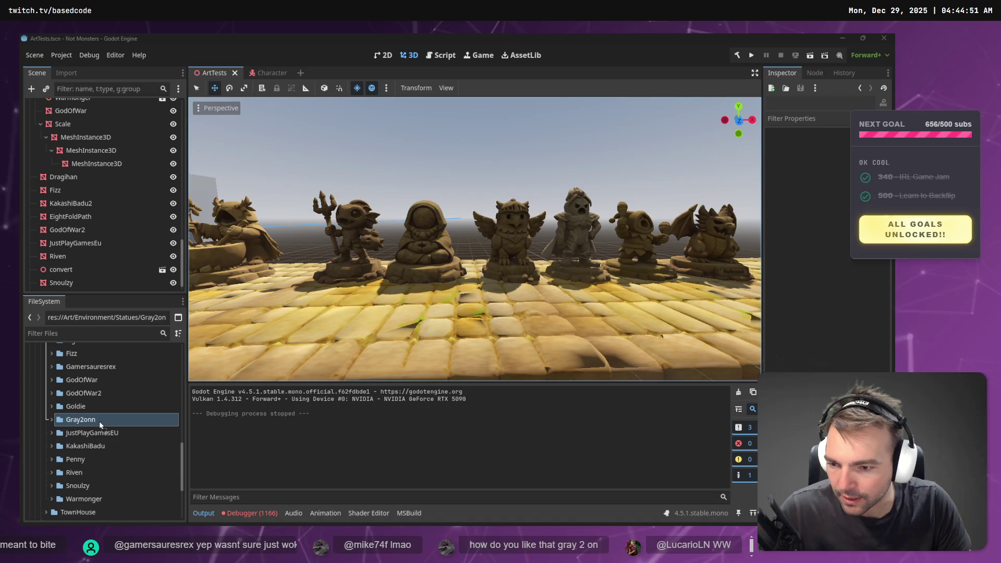
- Move the Gray2onn1 folder up into Statues, beside Gray2onn
scroll(104, 412, up, 3)
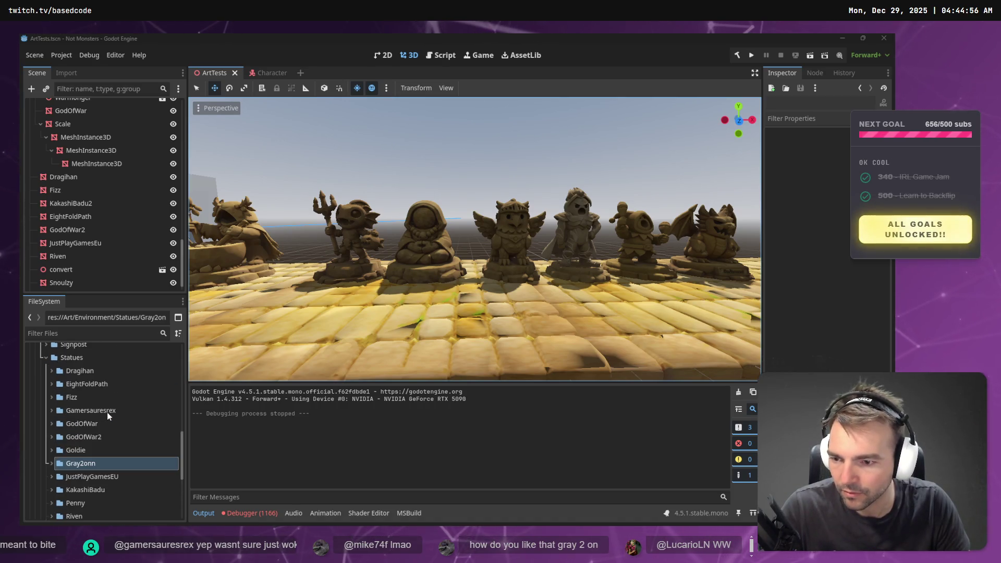
scroll(91, 458, down, 2)
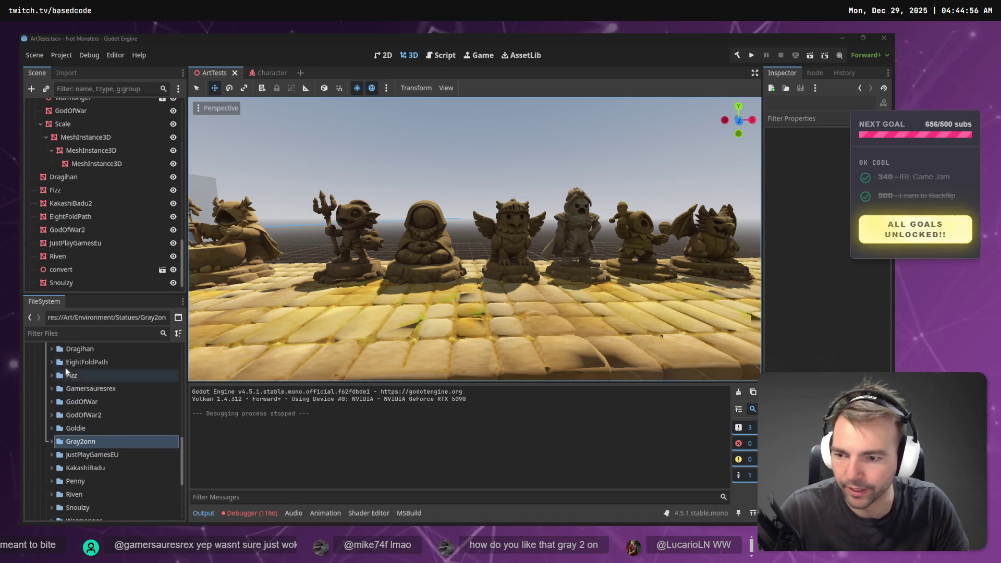
click(51, 442)
click(51, 440)
drag(82, 457, 67, 401)
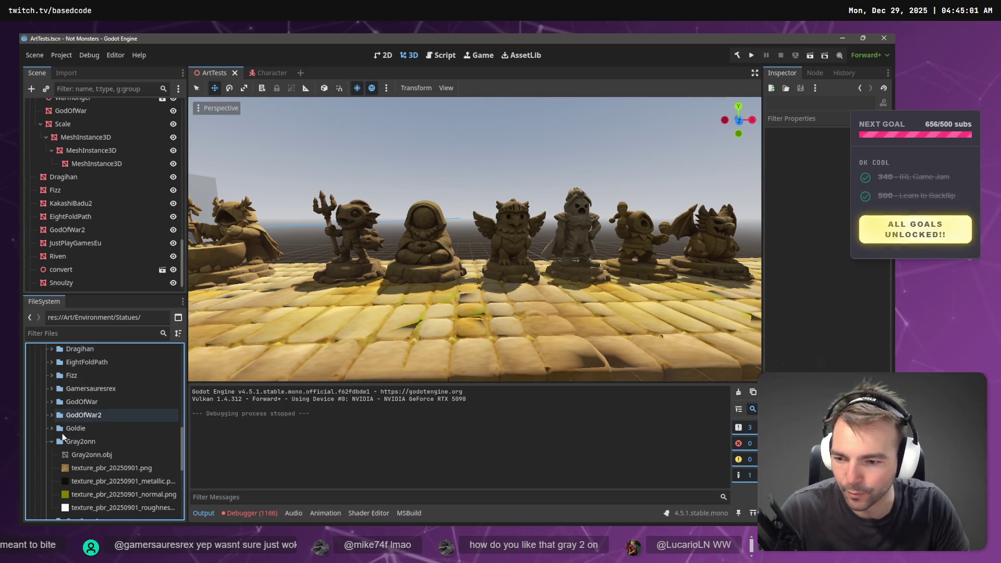
click(54, 439)
click(51, 439)
scroll(51, 439, down, 2)
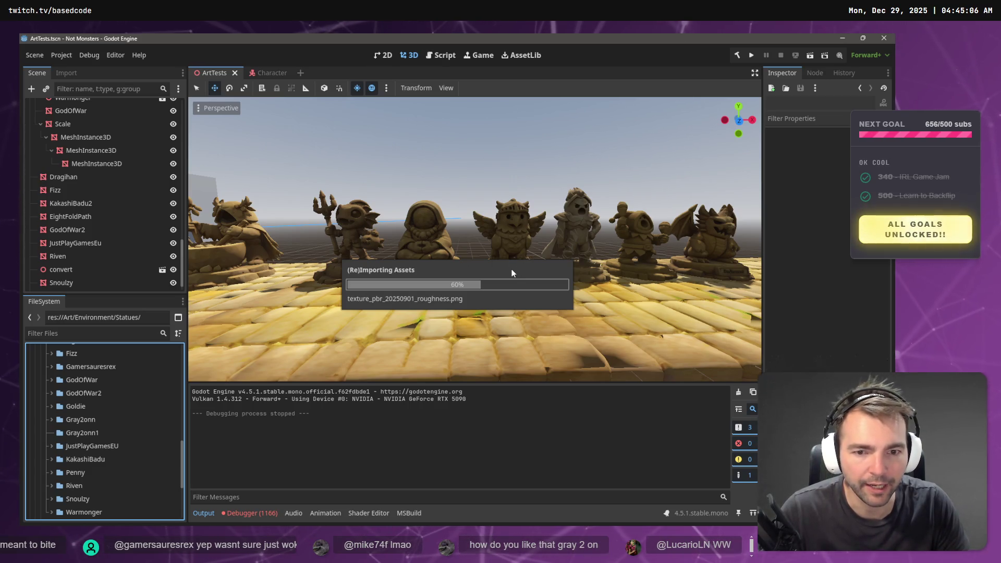
scroll(584, 255, down, 10)
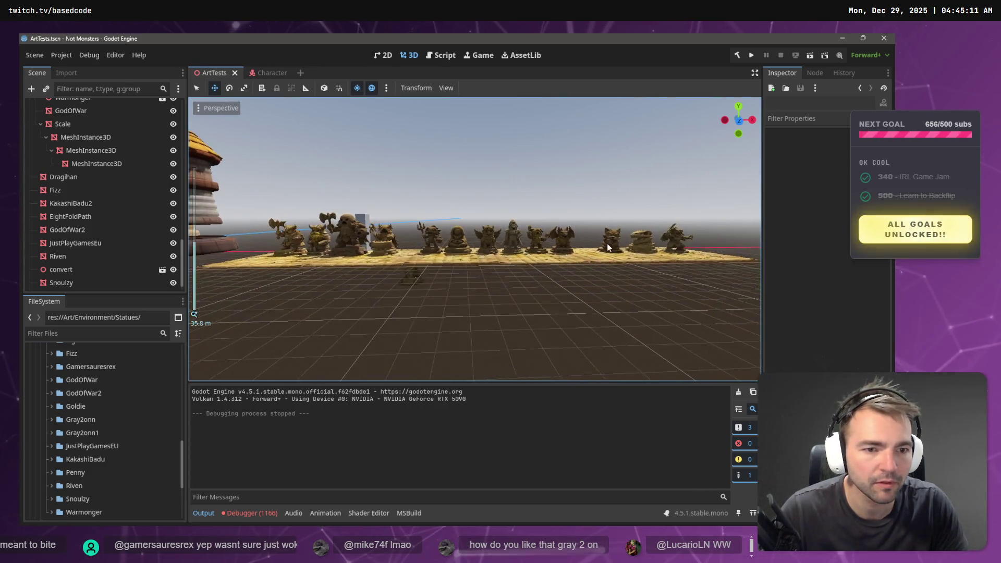
- Drop Gray2onn1.obj into the statue scene and raise it onto the platform
scroll(446, 263, up, 8)
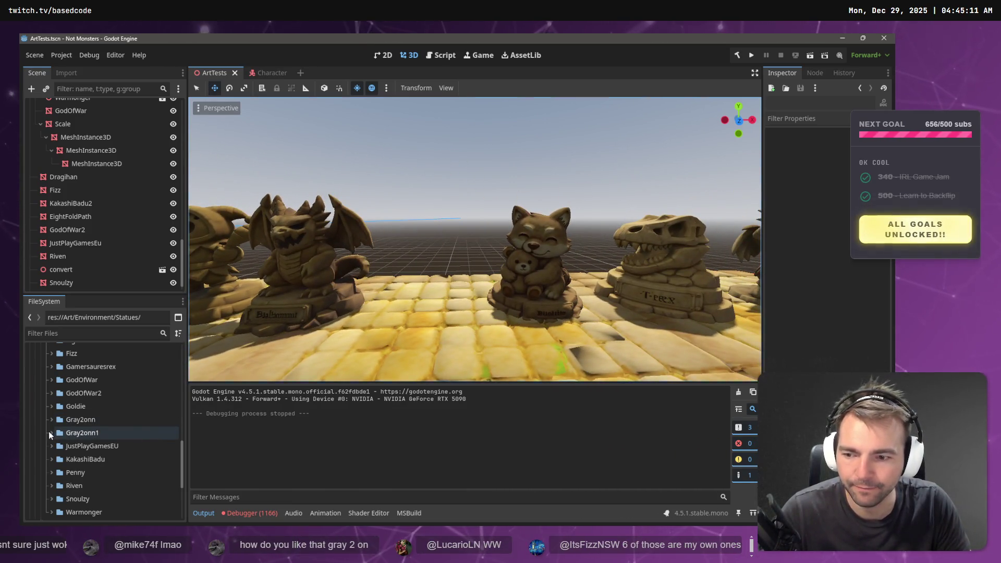
click(51, 433)
click(93, 446)
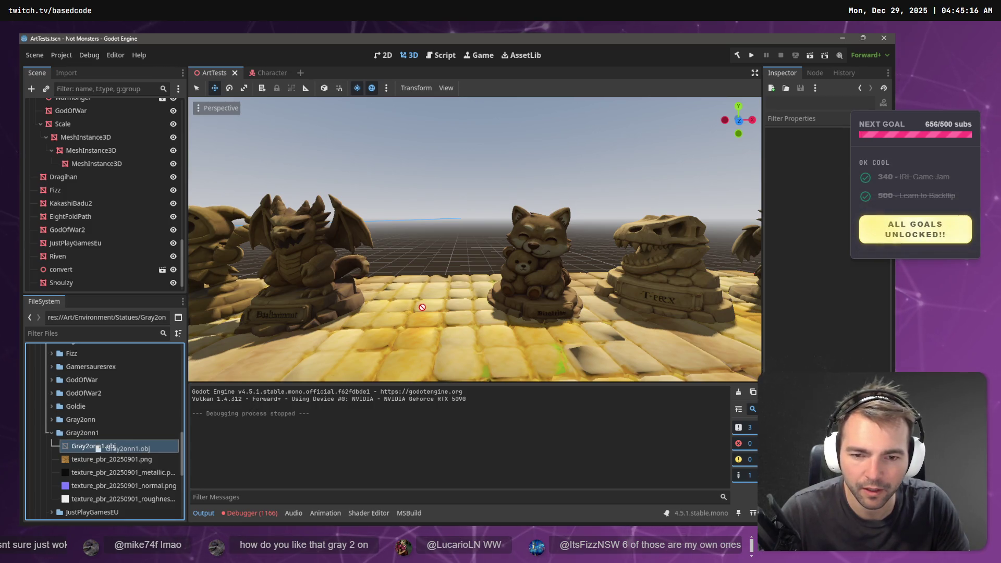
drag(423, 307, 422, 308)
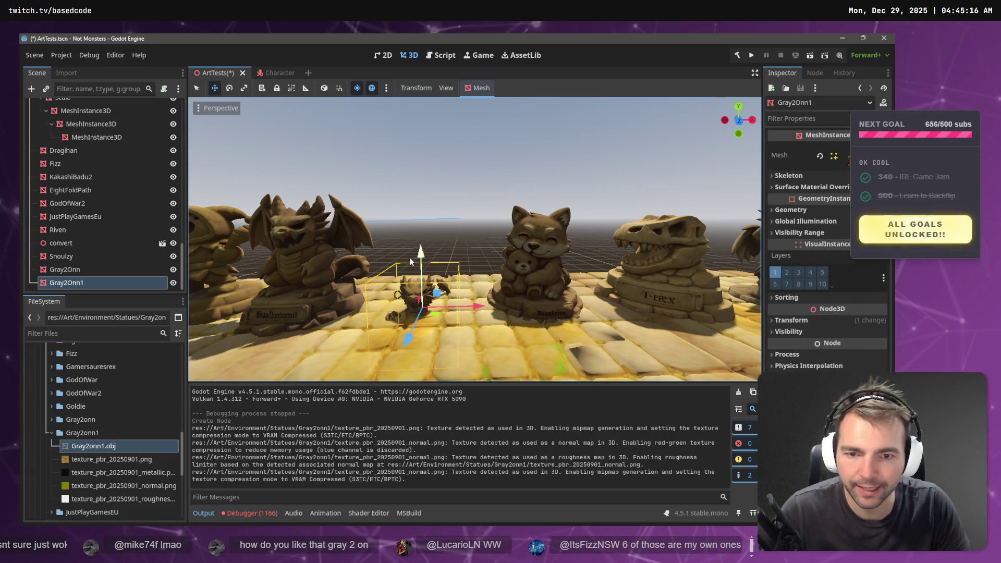
drag(421, 253, 427, 206)
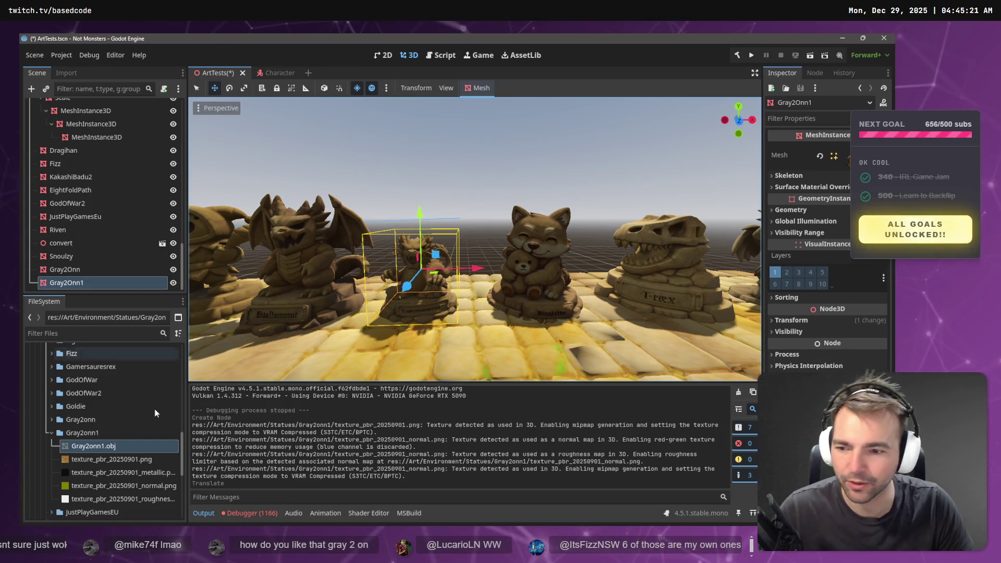
- Reimport the Gray2onn1 mesh at 1.5 scale, then slide the statue along the row
click(66, 72)
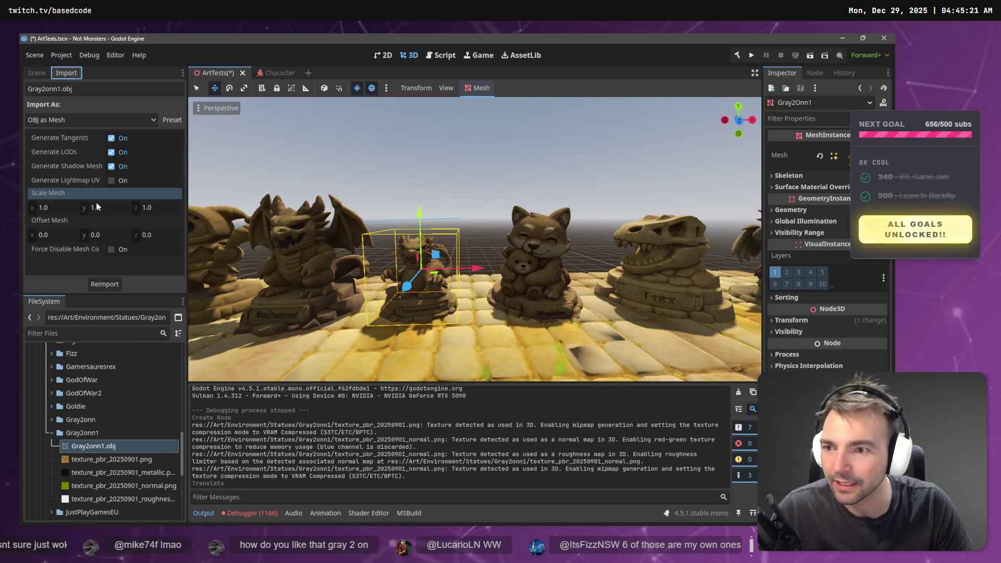
click(58, 211)
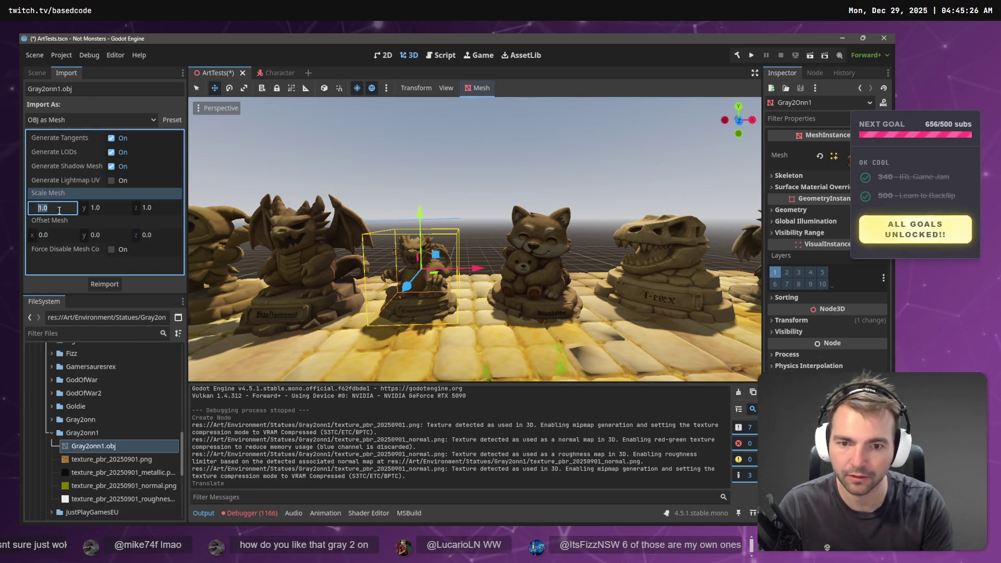
text(1.5)
key(Tab)
text(1.5)
key(Tab)
text(1.5)
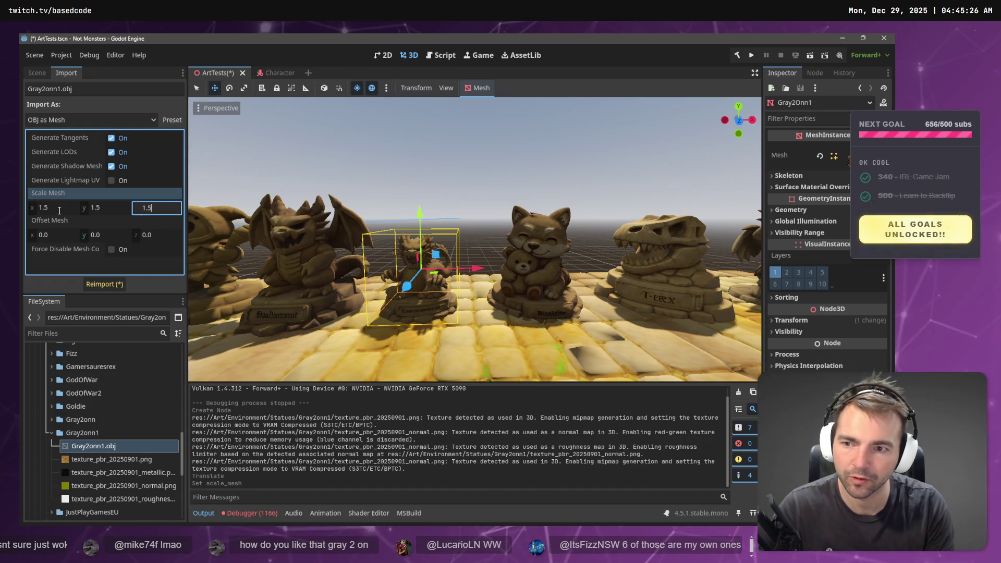
click(103, 284)
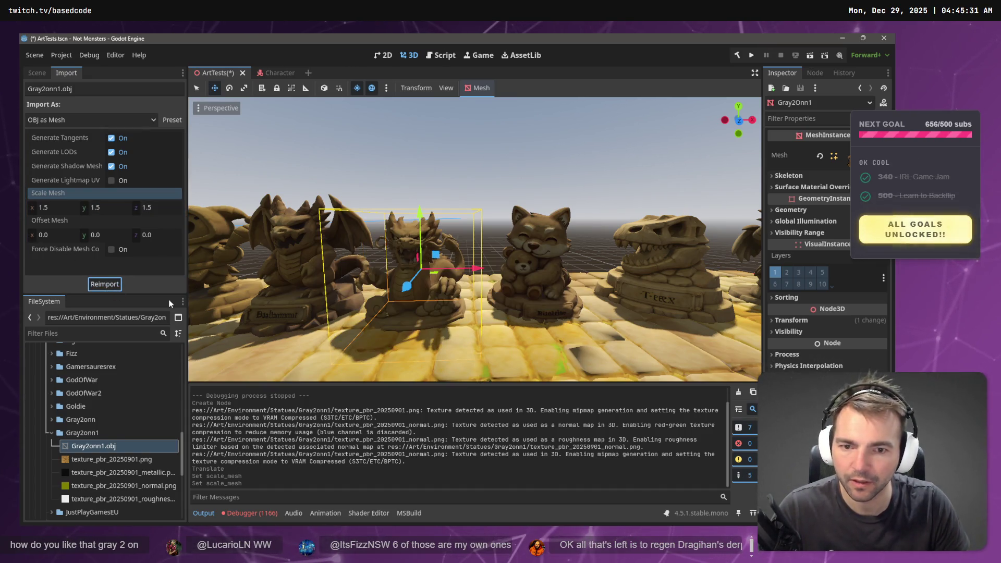
drag(469, 270, 479, 269)
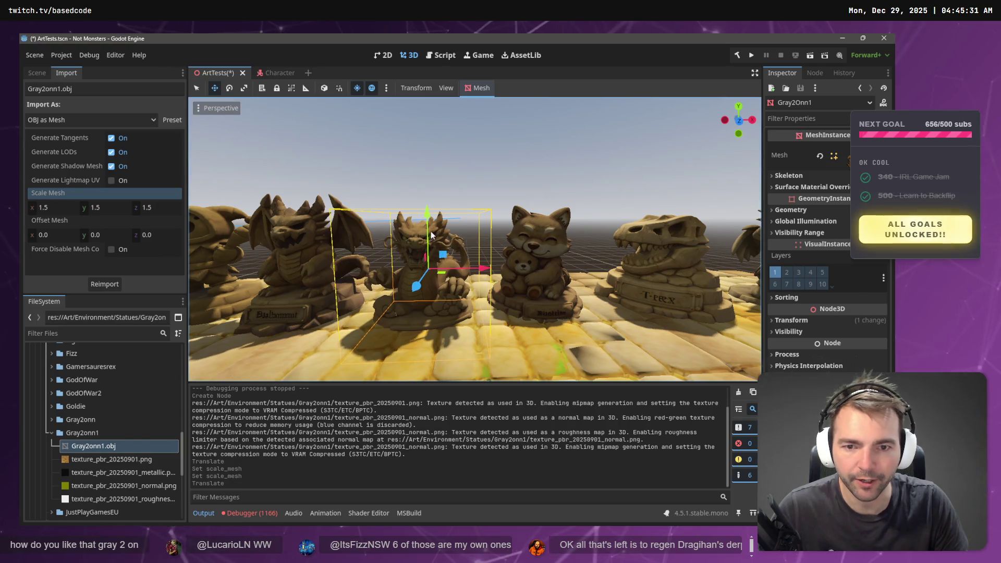
- Lift the new statue onto the platform and nudge the grey Gray2Onn statue into line
drag(427, 215, 428, 192)
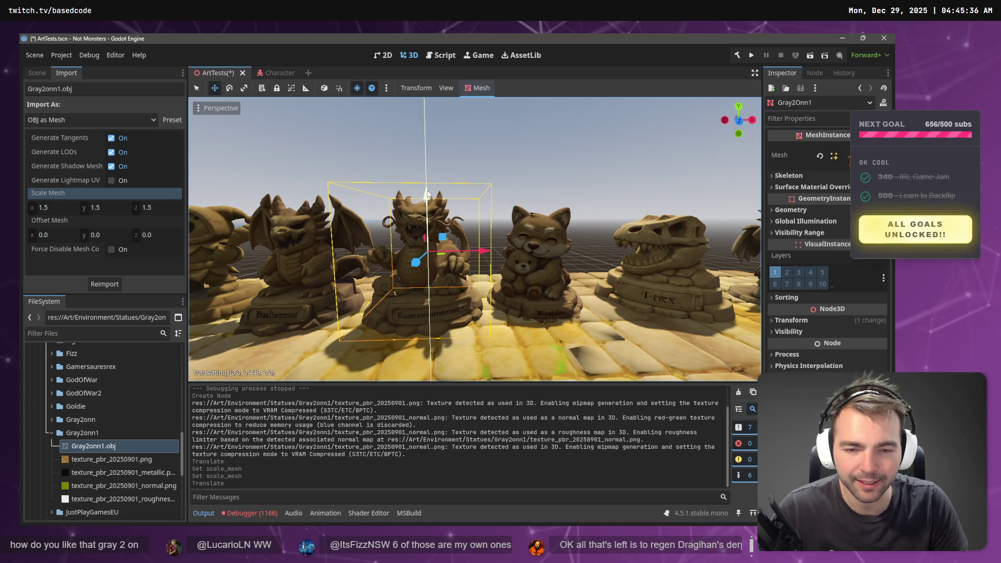
scroll(492, 256, down, 6)
scroll(492, 252, up, 2)
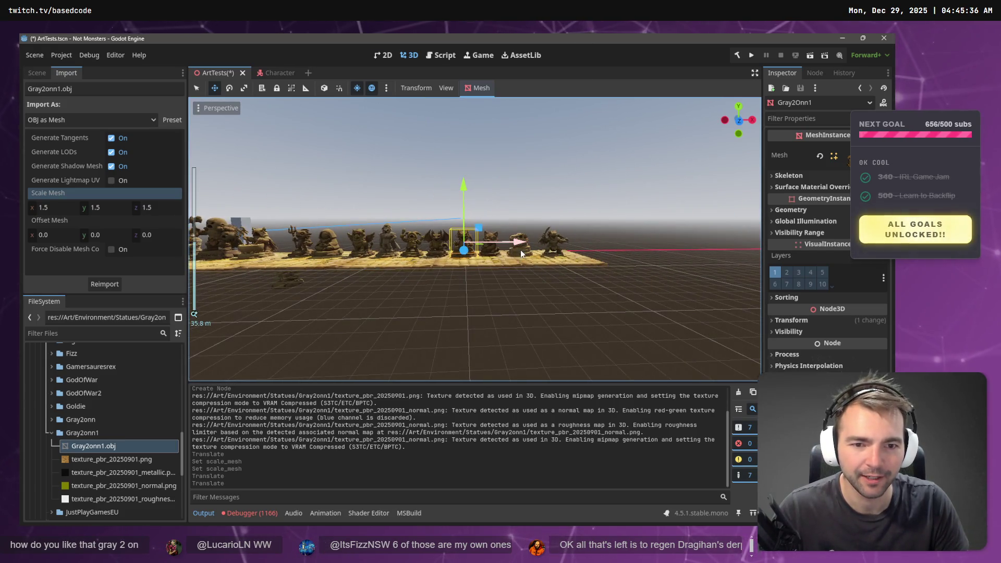
drag(571, 261, 477, 276)
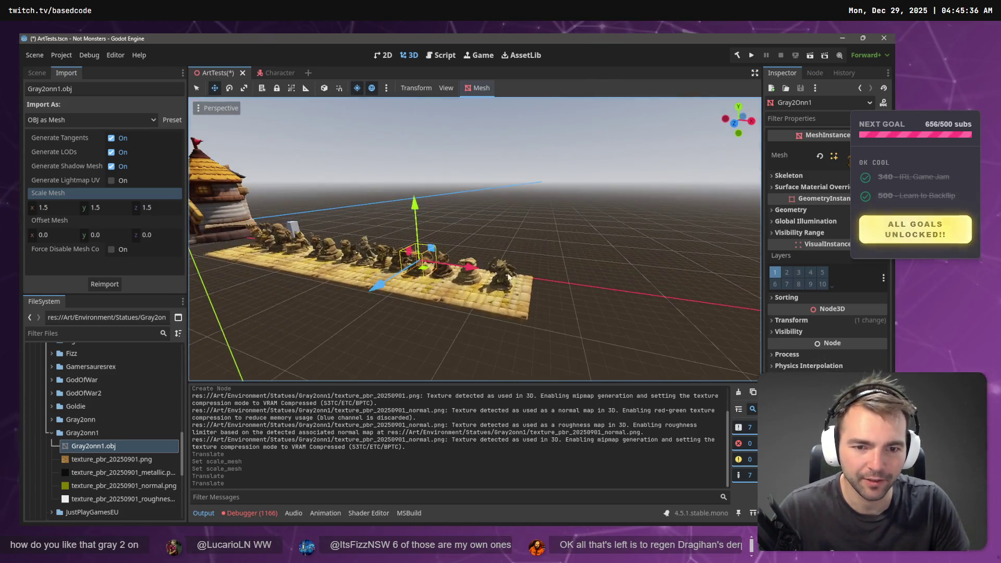
click(476, 286)
drag(520, 288, 551, 282)
click(498, 325)
- Check the eight-statue row from the side and save the ArtTests scene
scroll(398, 303, up, 3)
scroll(502, 251, up, 2)
scroll(502, 252, up, 3)
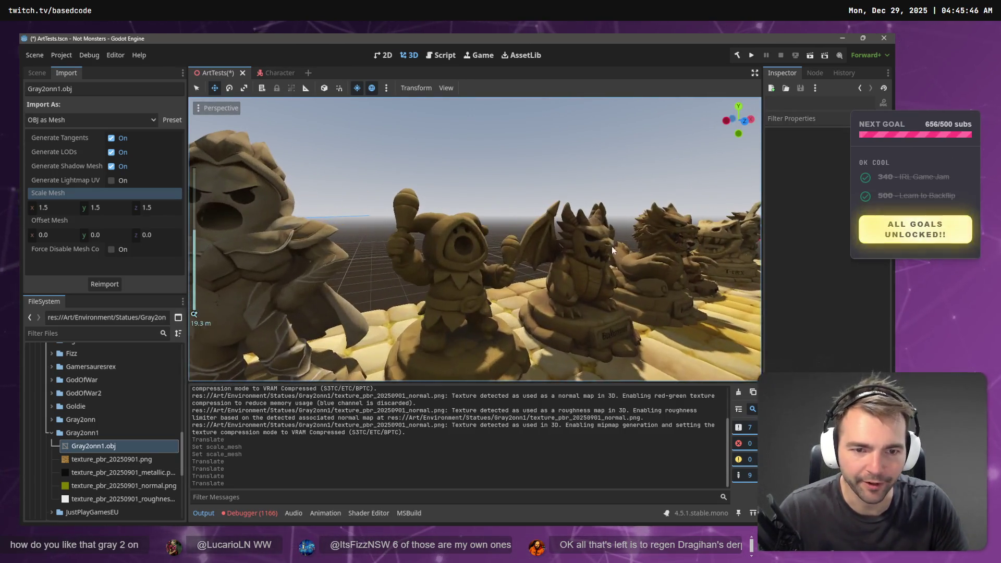
mouse_move(524, 256)
mouse_down()
mouse_move(416, 256)
mouse_move(534, 233)
mouse_move(578, 250)
mouse_move(558, 197)
mouse_up()
key(ctrl+s)
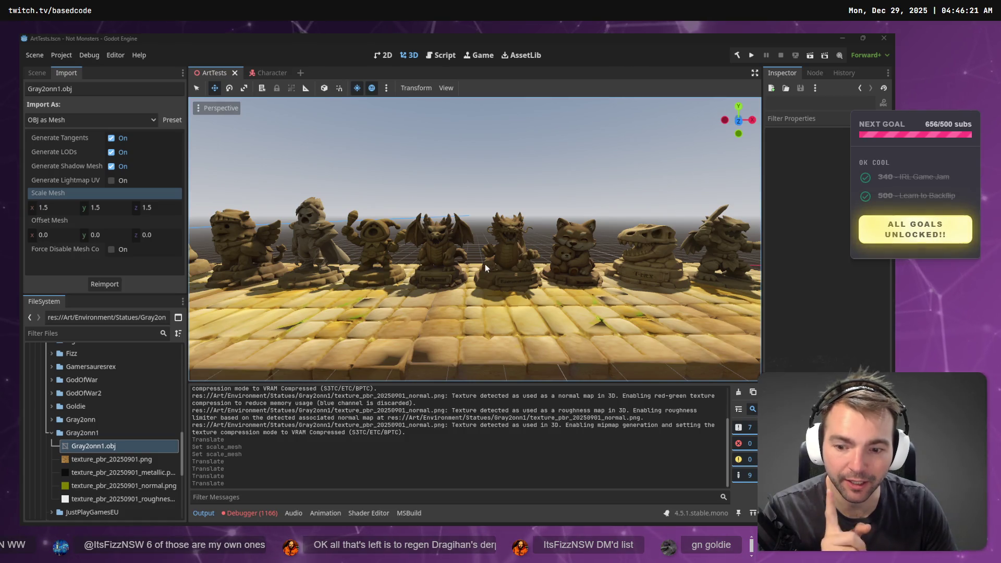
- Read the 1166 UpdateCharacterFacing null-reference errors' stack trace, then clear the debugger error list
click(249, 513)
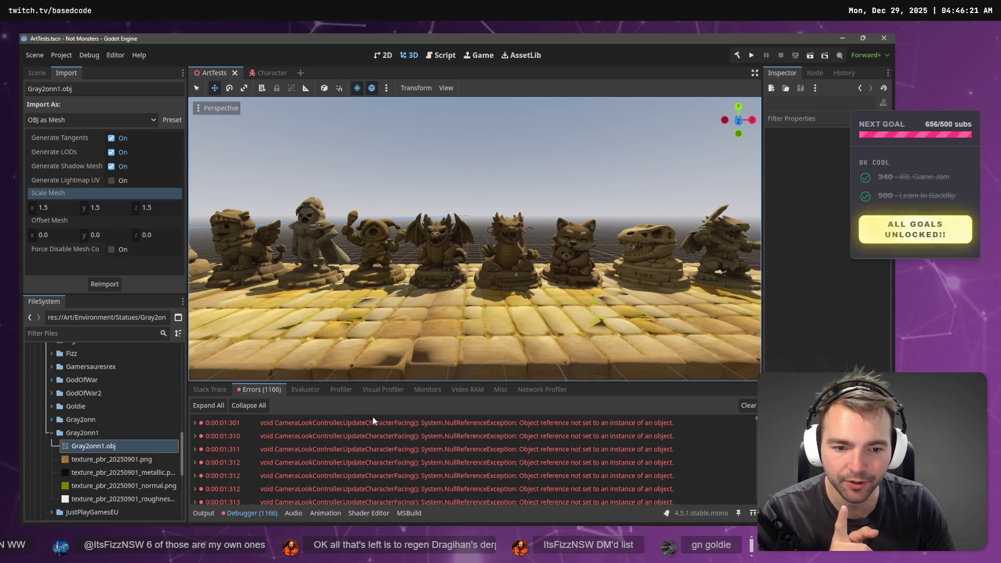
mouse_move(377, 420)
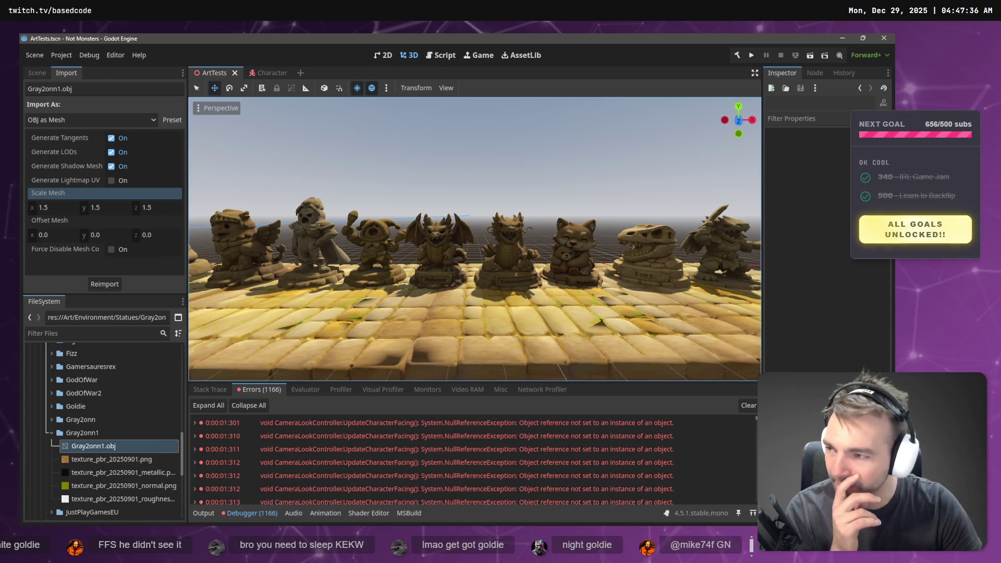
mouse_move(475, 240)
mouse_down()
mouse_move(345, 245)
mouse_move(506, 240)
mouse_move(469, 242)
mouse_move(495, 241)
mouse_move(475, 242)
mouse_move(643, 301)
mouse_up()
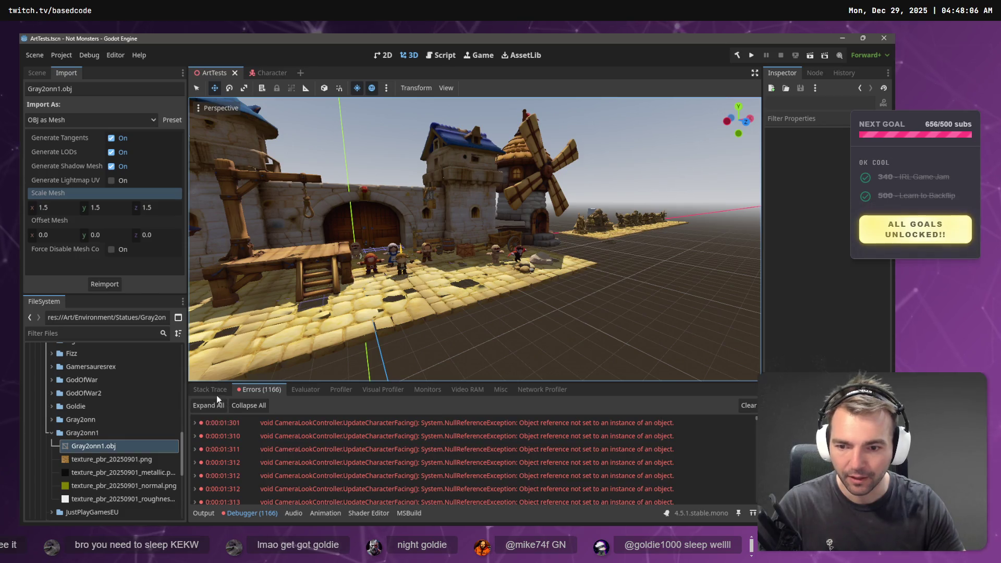
click(749, 406)
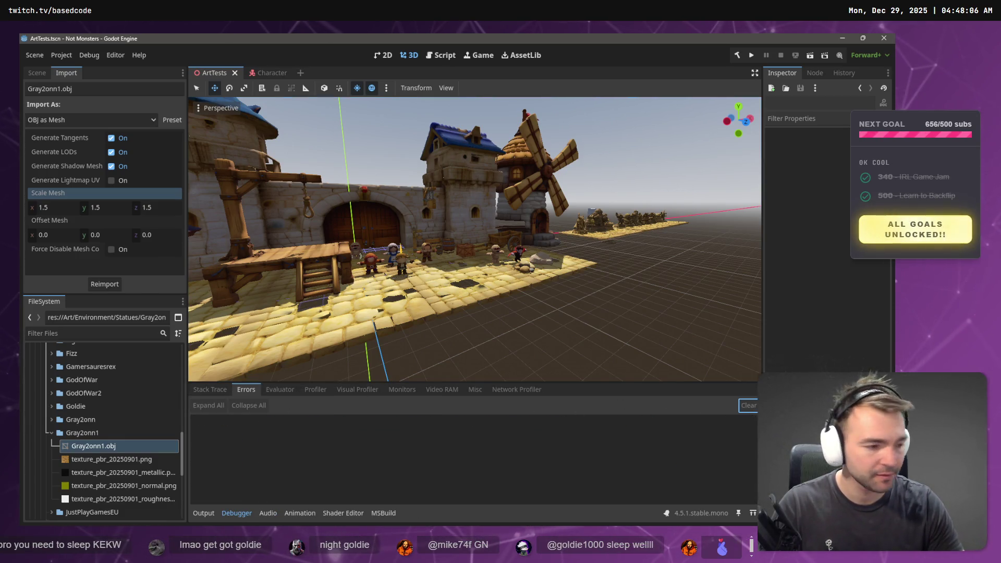
- Look over the updated CameraLookController.cs orbit code in VS Code, then return to Godot
key(alt+Tab)
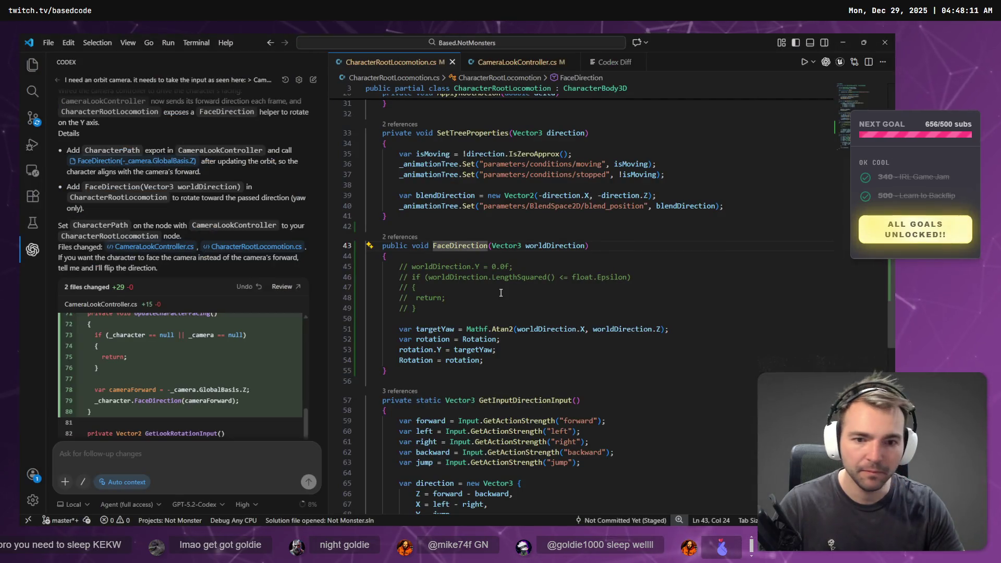
scroll(213, 373, down, 3)
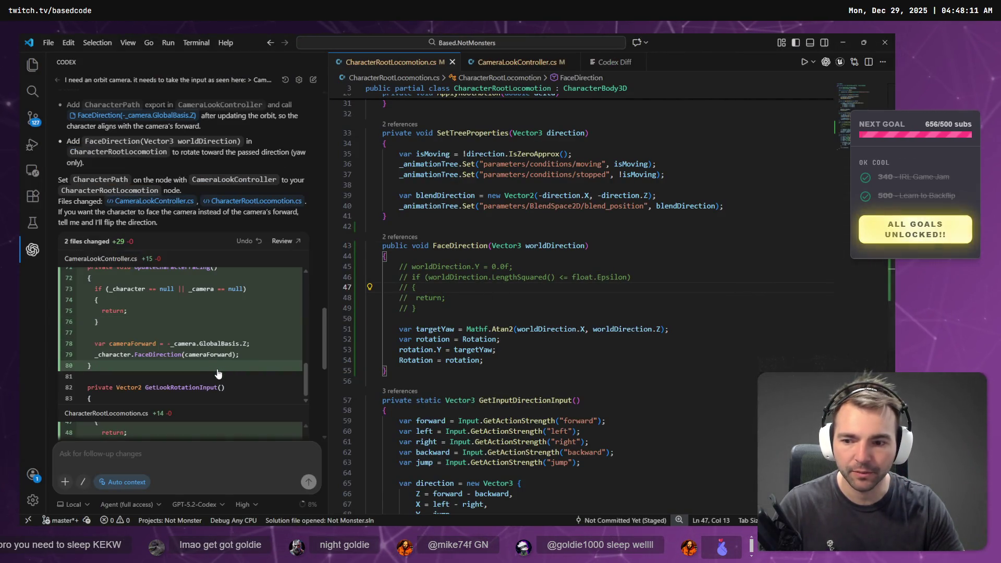
scroll(213, 374, up, 10)
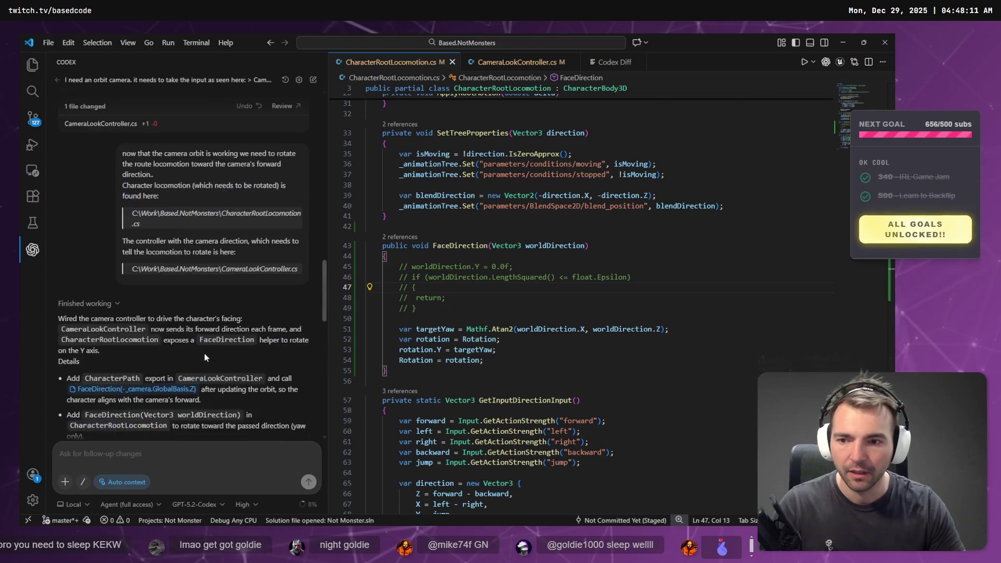
scroll(210, 353, down, 5)
click(517, 62)
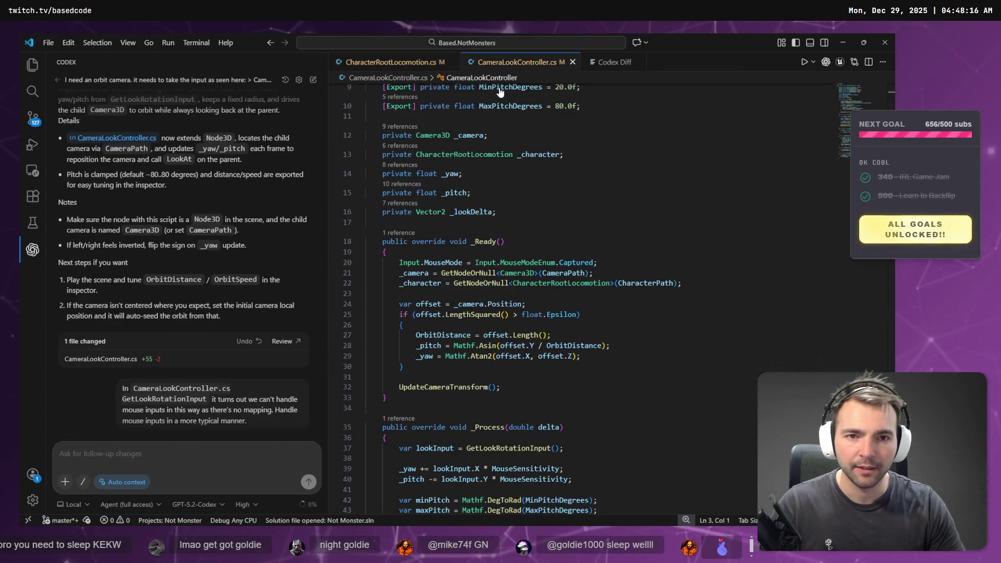
key(alt+Tab)
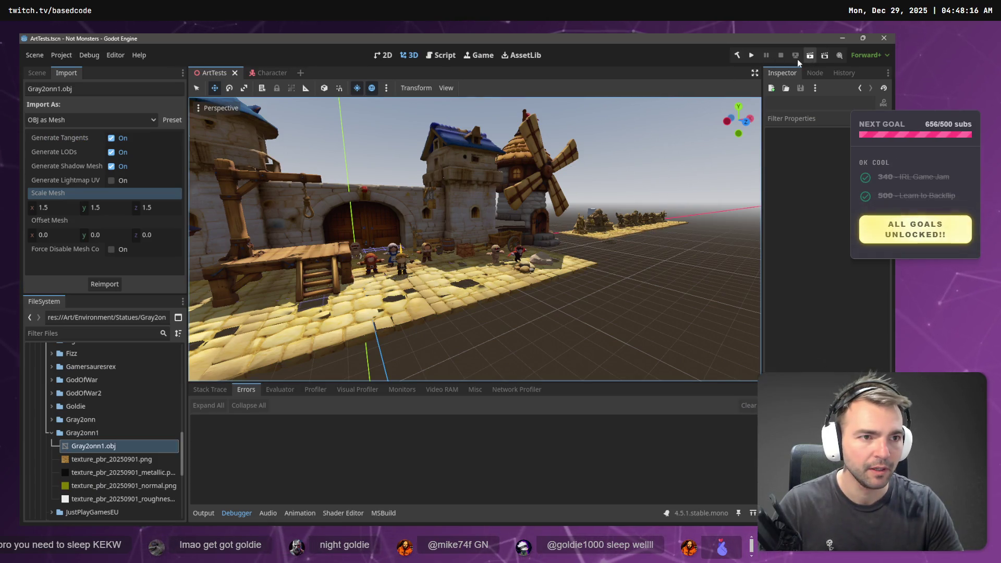
- Play-test the game, then inspect the 122 UpdateCharacterFacing null-reference errors in the debugger
key(F5)
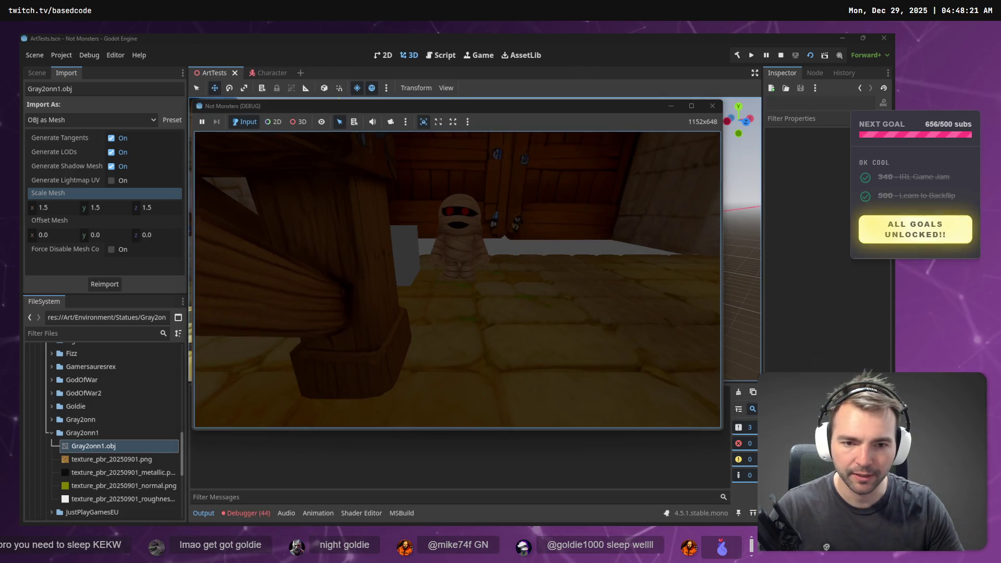
key(Escape)
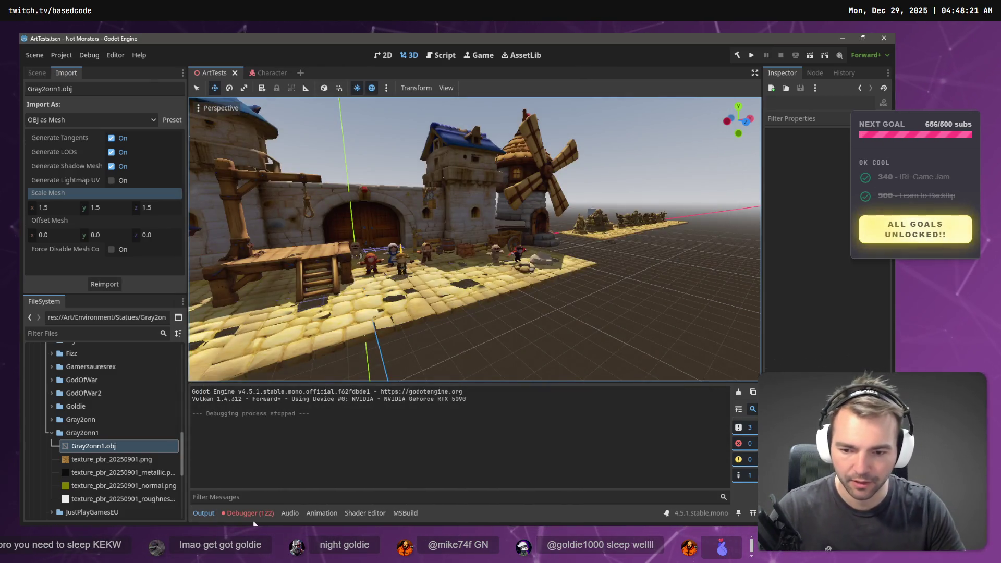
click(260, 517)
click(286, 426)
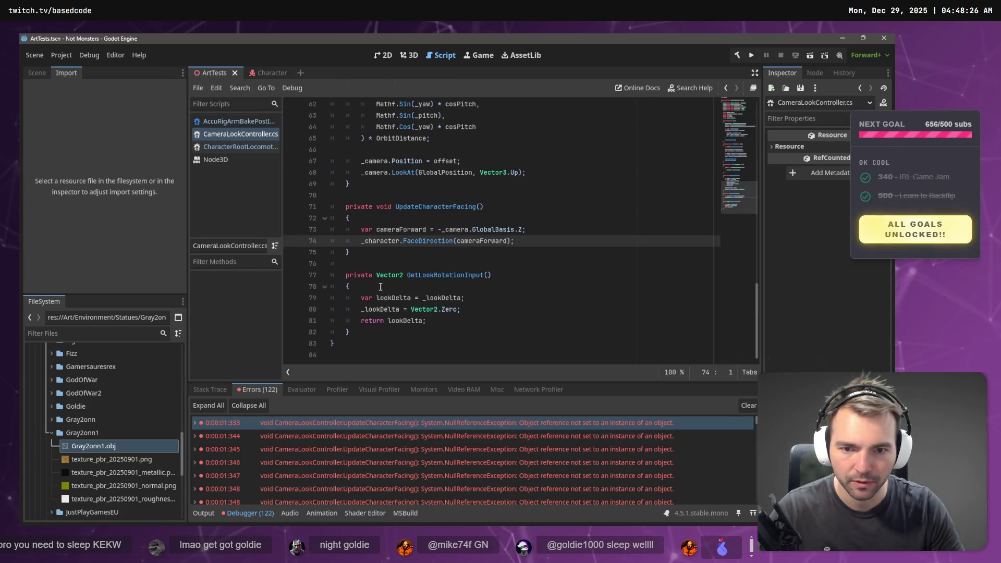
click(378, 241)
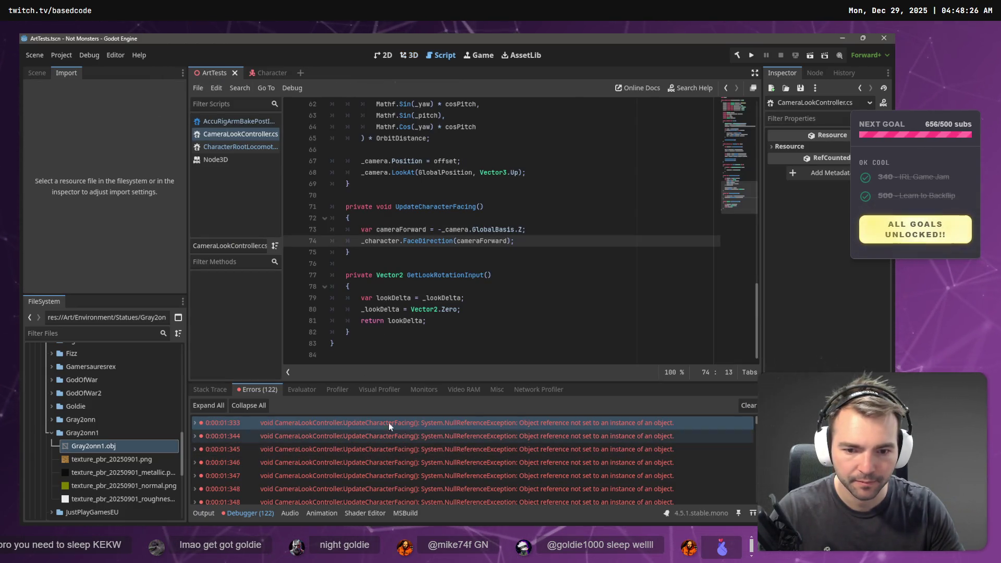
- Trace the _character CharacterRootLocomotion lookup in CameraLookController.cs via the Character scene, then go back to VS Code
key(alt+Tab)
key(alt+Tab)
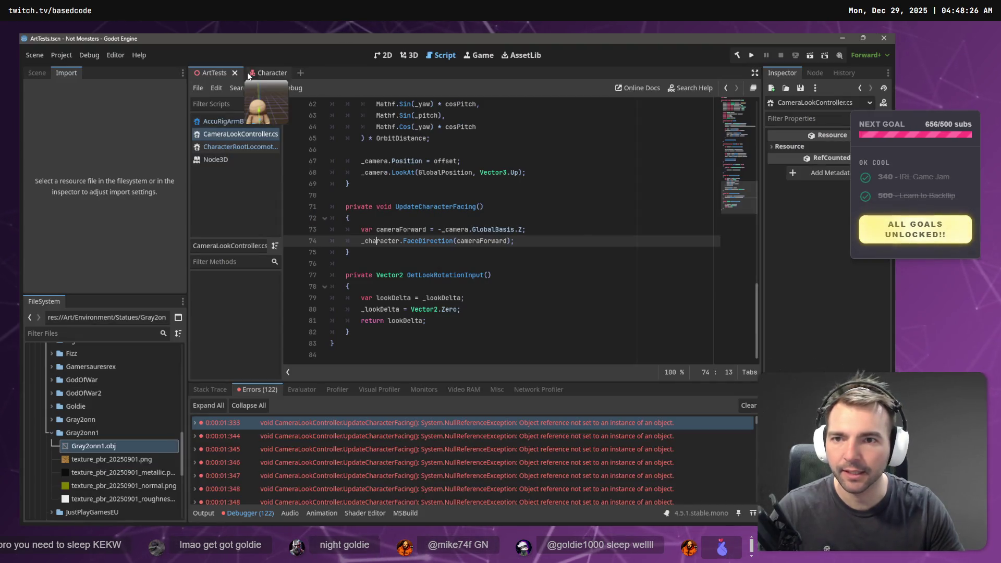
click(260, 73)
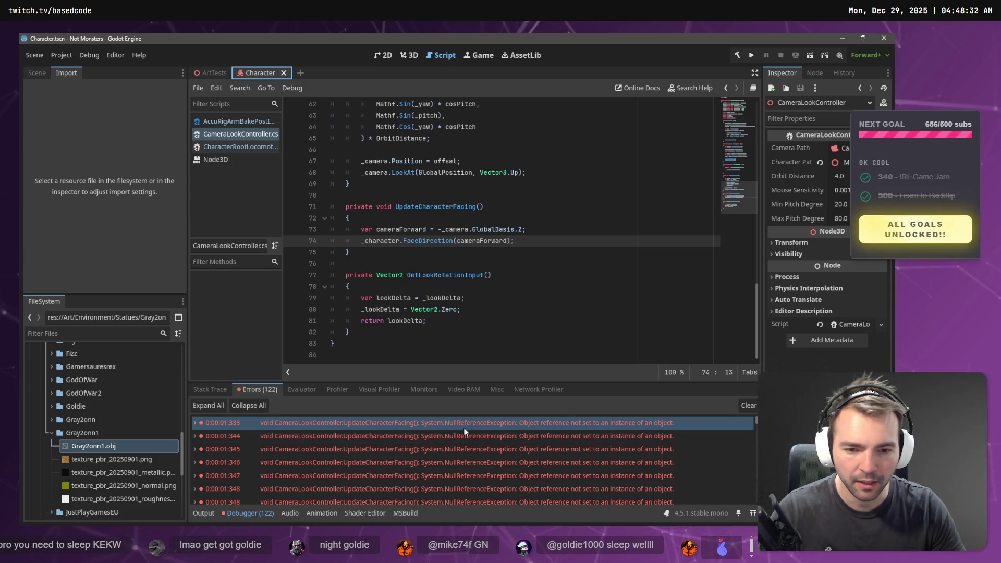
click(480, 426)
double_click(380, 241)
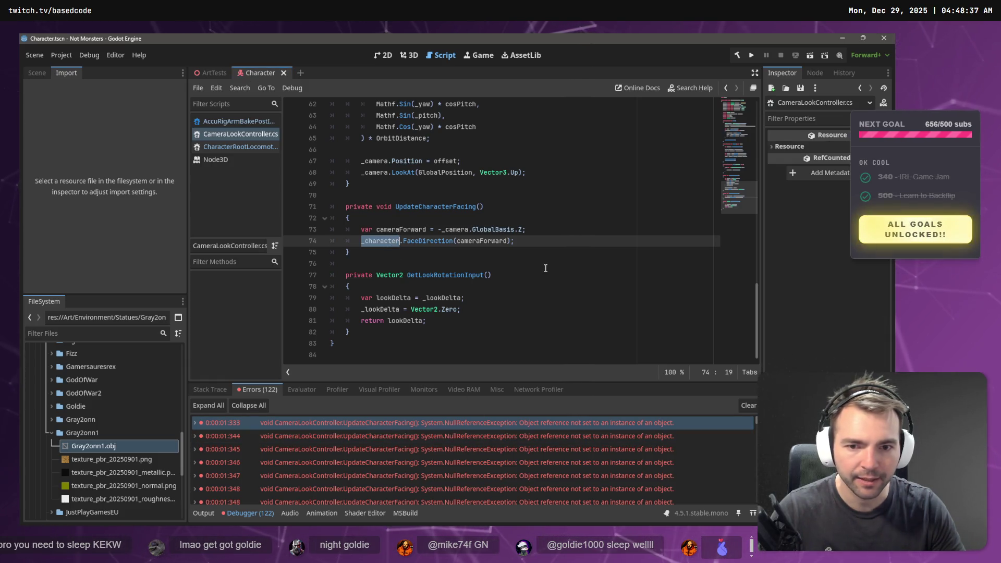
scroll(548, 273, up, 15)
scroll(561, 273, up, 4)
scroll(562, 261, down, 2)
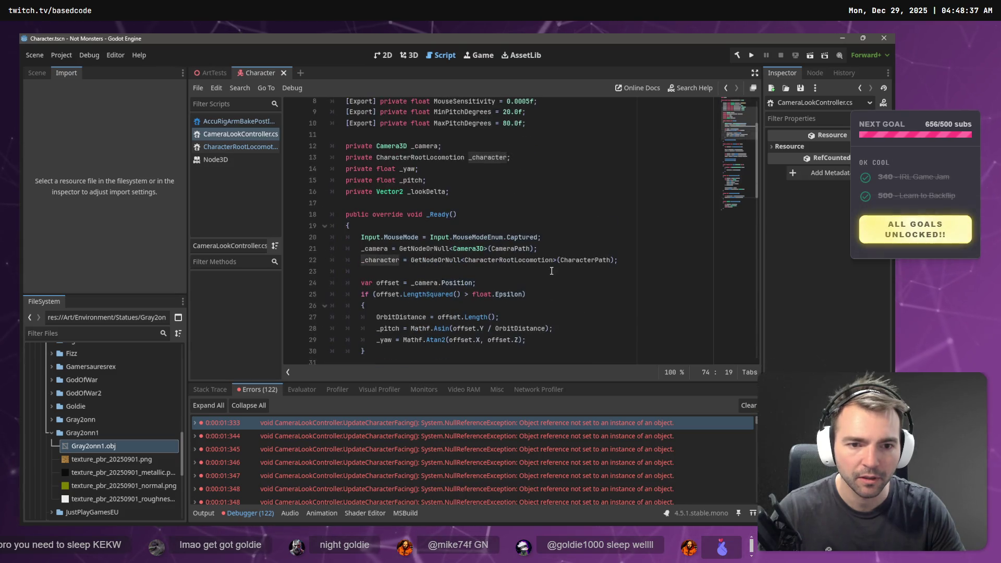
double_click(497, 260)
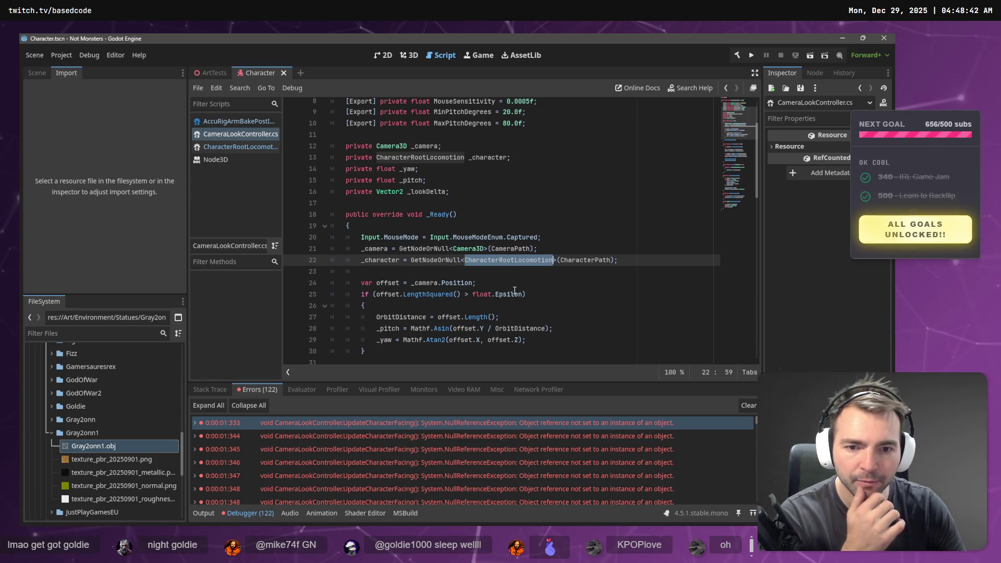
key(alt+Tab)
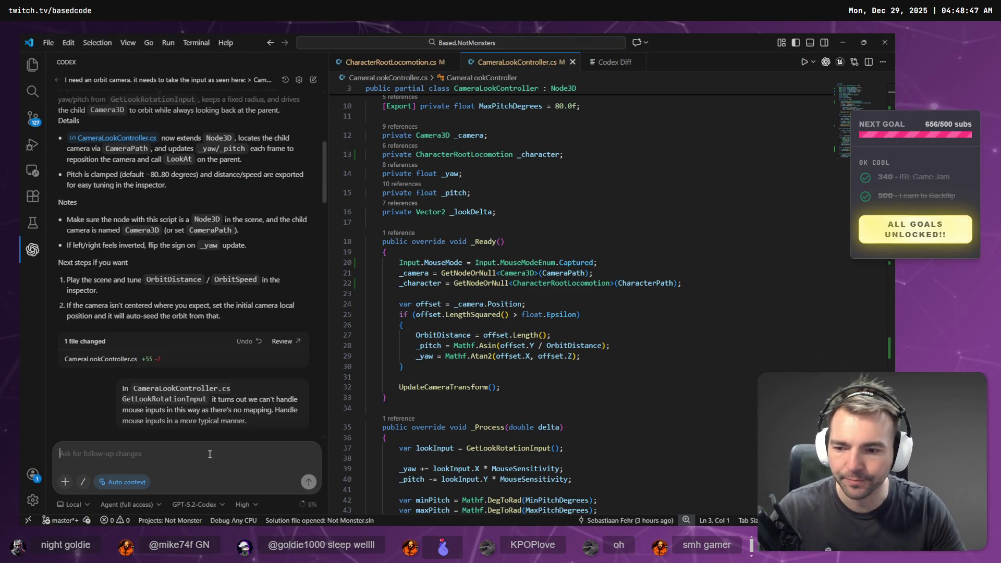
- Dictate a Codex reply blaming camera parenting for the spinning and proposing the Node3D above the character
scroll(315, 270, down, 15)
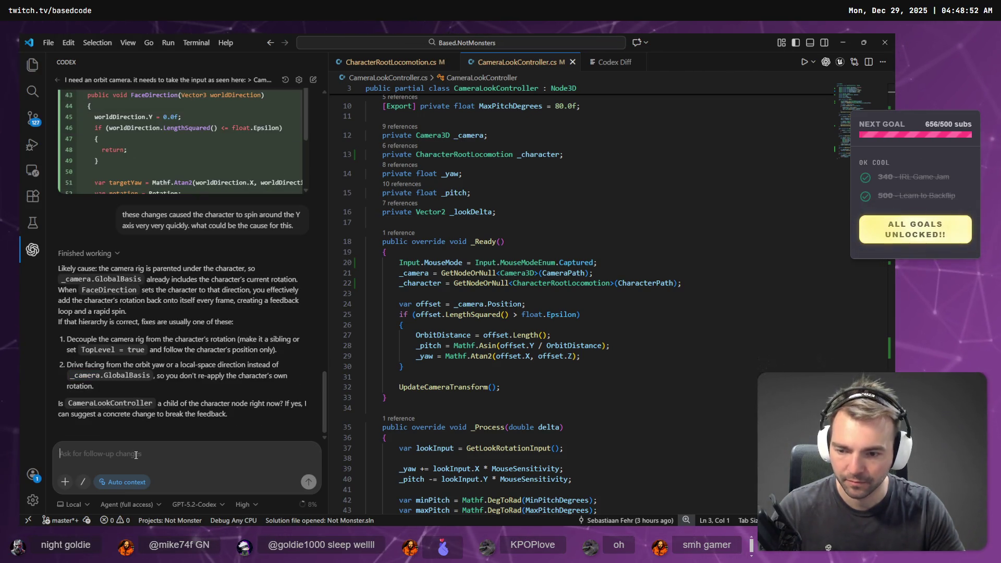
key(super+h)
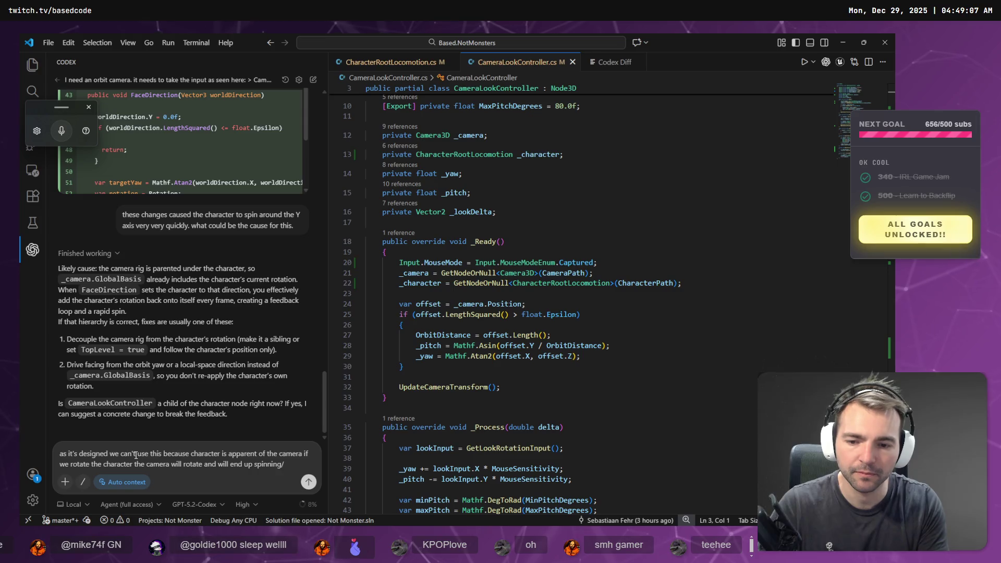
key(super+h)
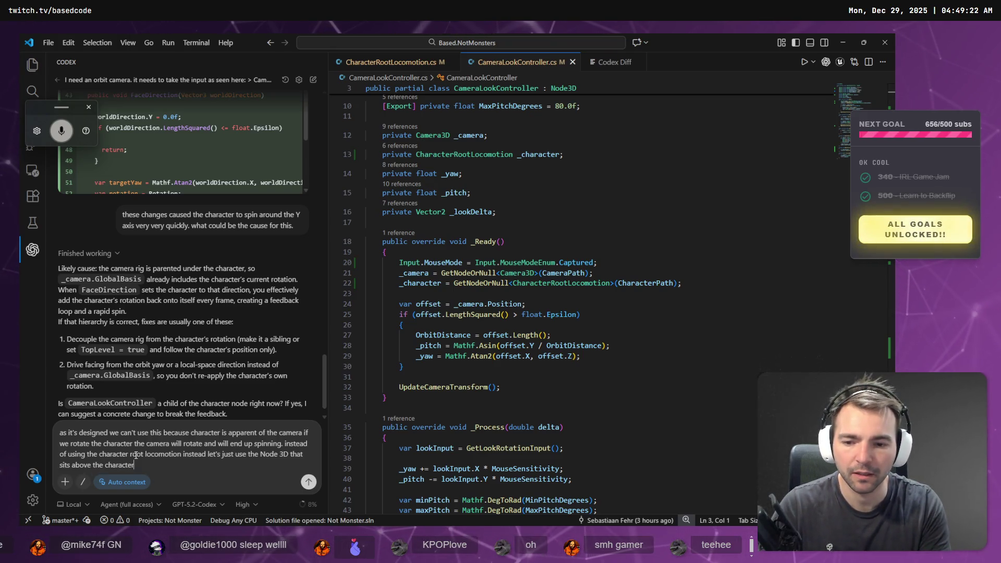
key(alt+Tab)
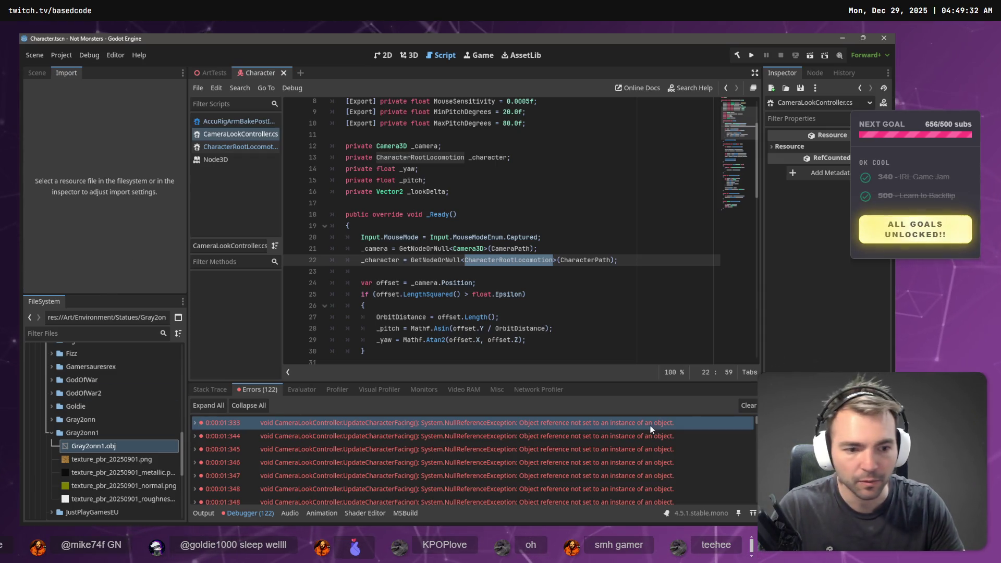
- Rename the Mummy node in the Character scene to Controller
click(755, 407)
click(36, 73)
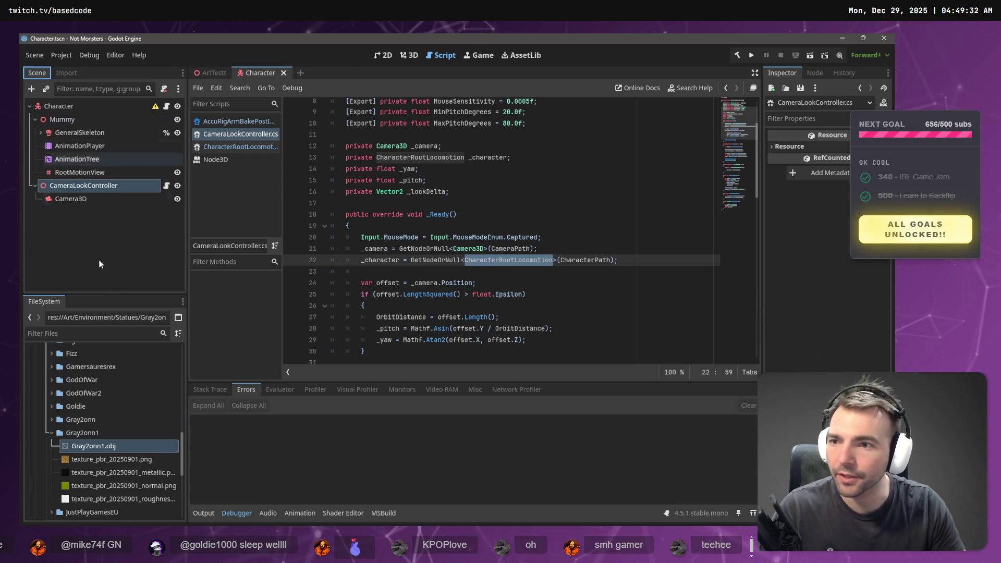
click(93, 243)
click(52, 122)
click(52, 122)
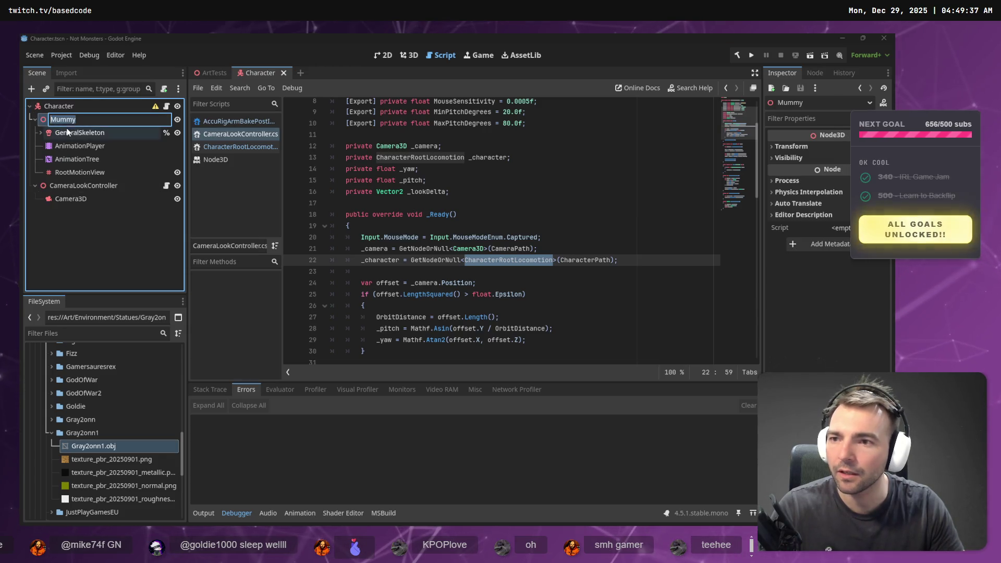
text(Charac)
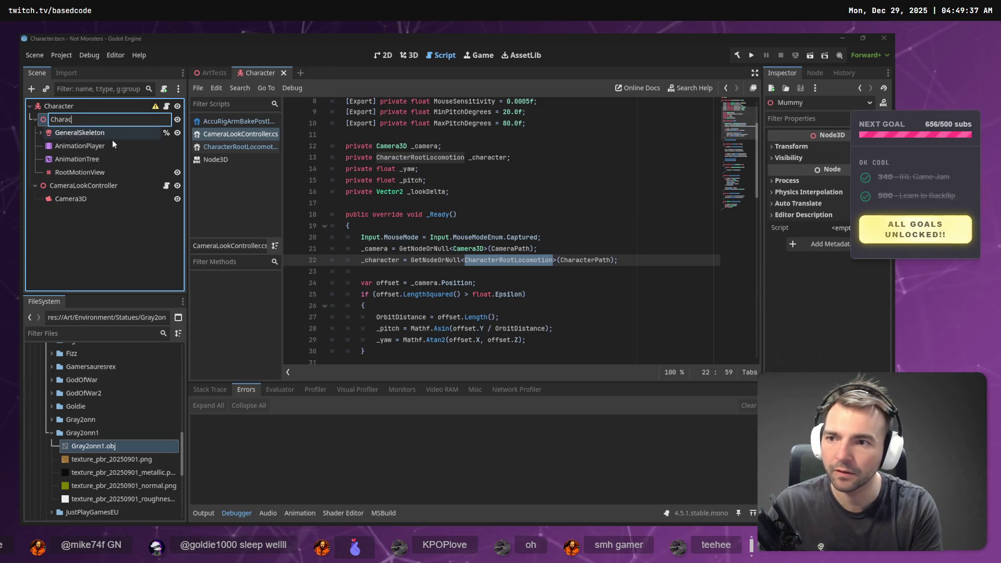
text(terRoo)
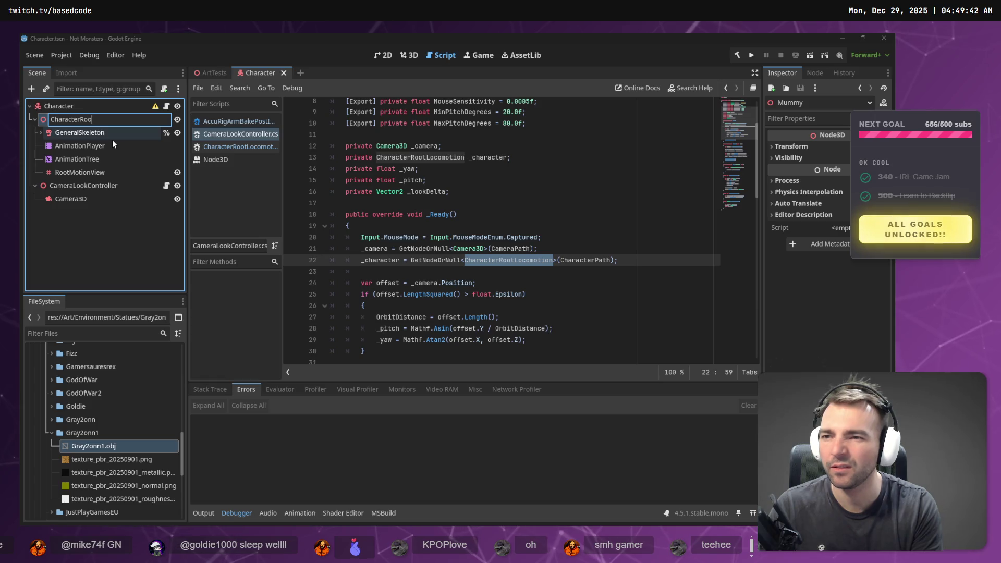
key(Escape)
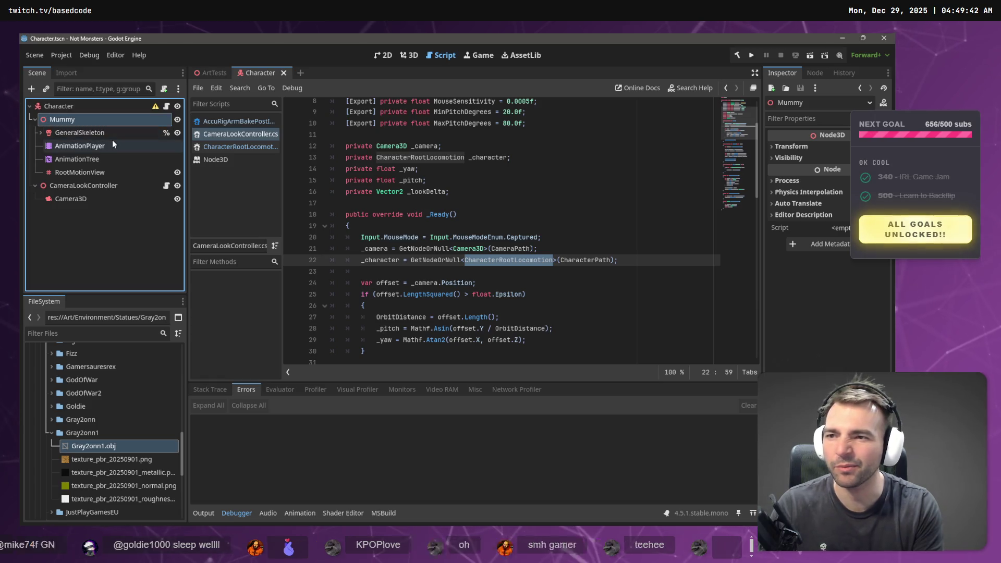
key(F2)
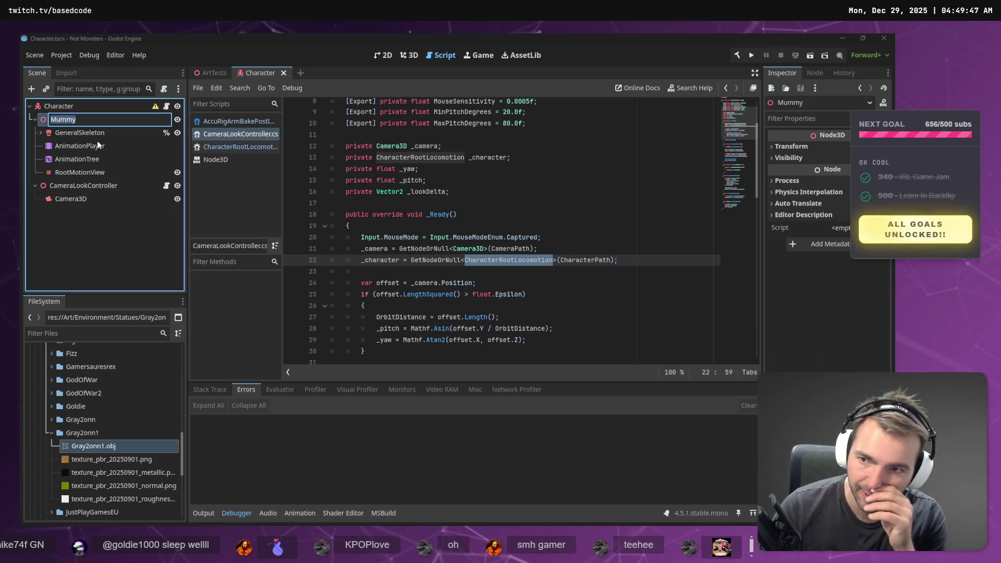
text(Model)
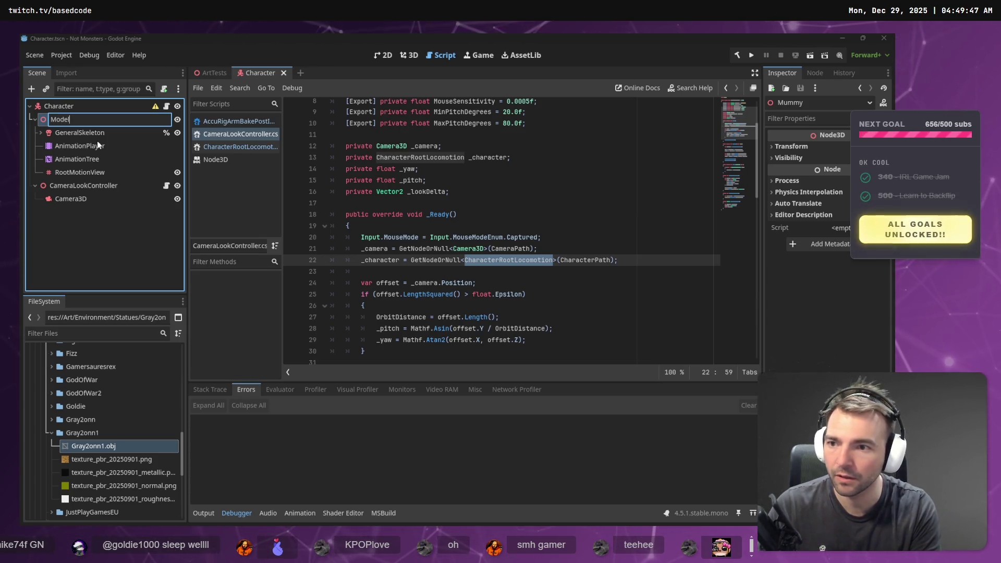
key(Escape)
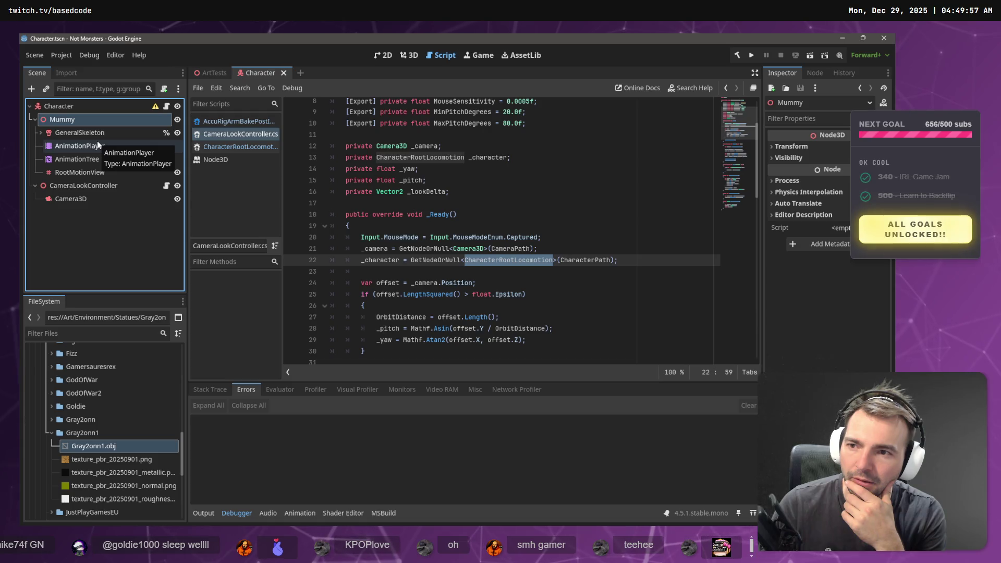
key(F2)
text(Controller)
key(Return)
- Snip a screenshot of the Character scene tree and return to VS Code
click(70, 200)
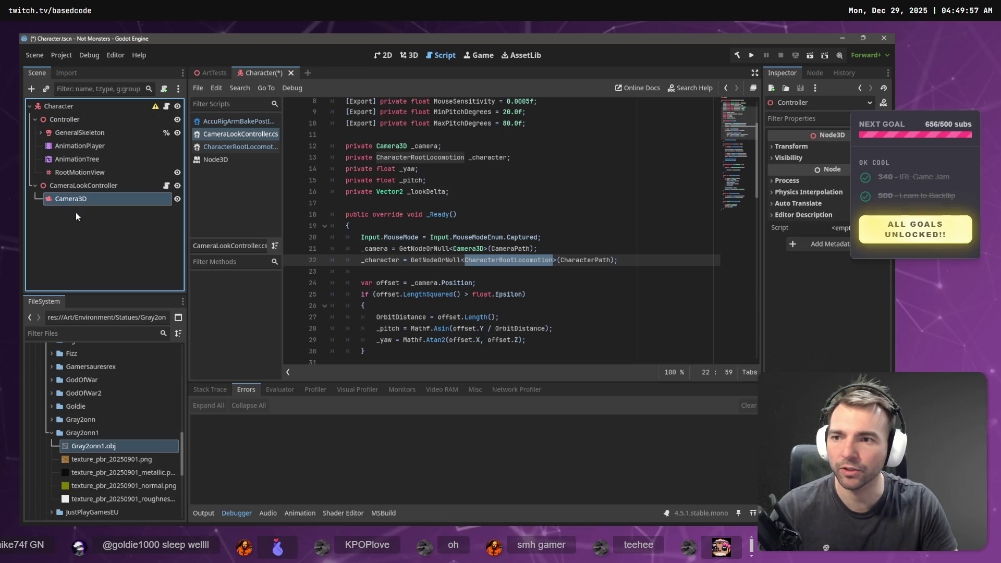
click(63, 233)
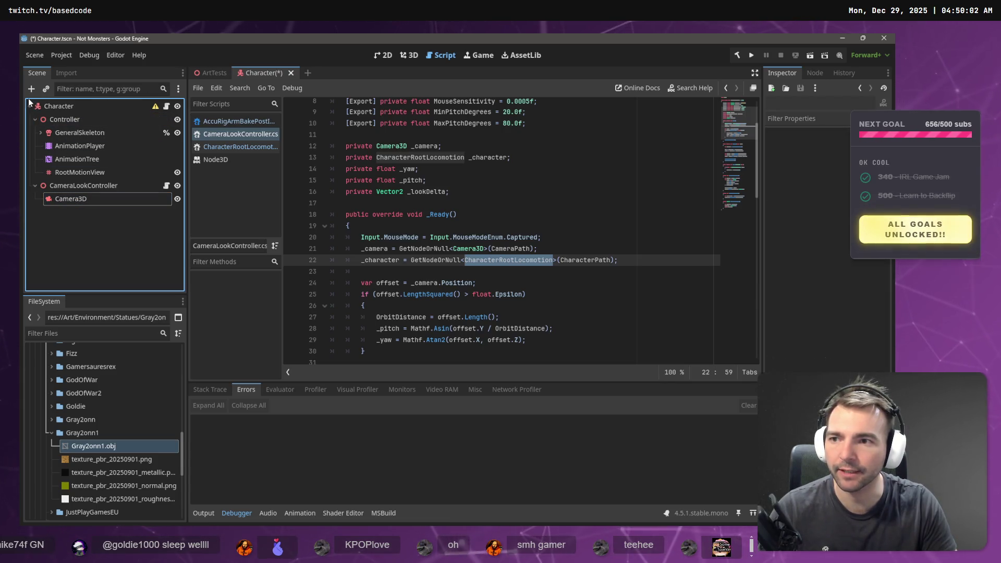
key(super+shift+s)
mouse_move(27, 99)
mouse_down()
mouse_move(91, 163)
mouse_move(184, 211)
mouse_up()
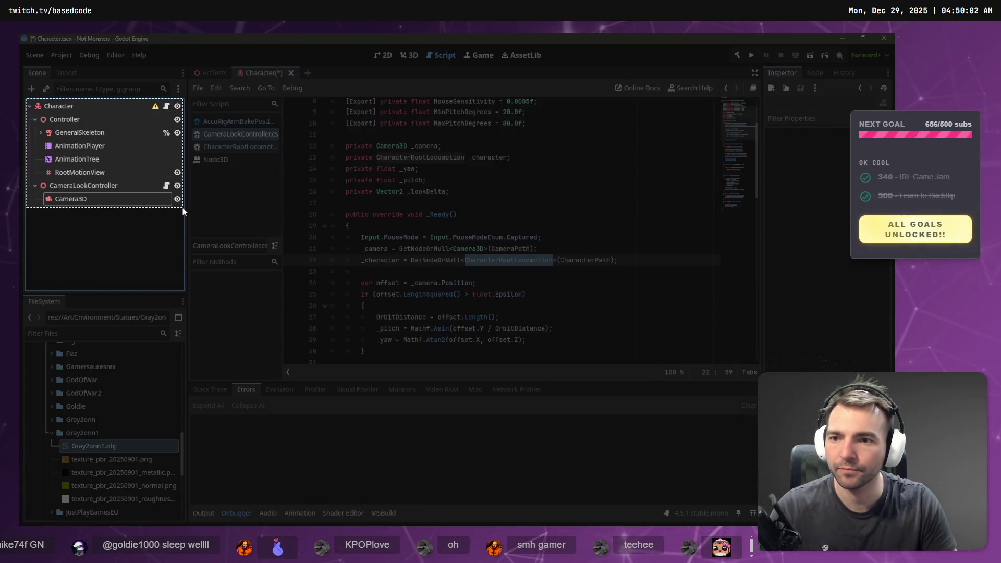
key(alt+Tab)
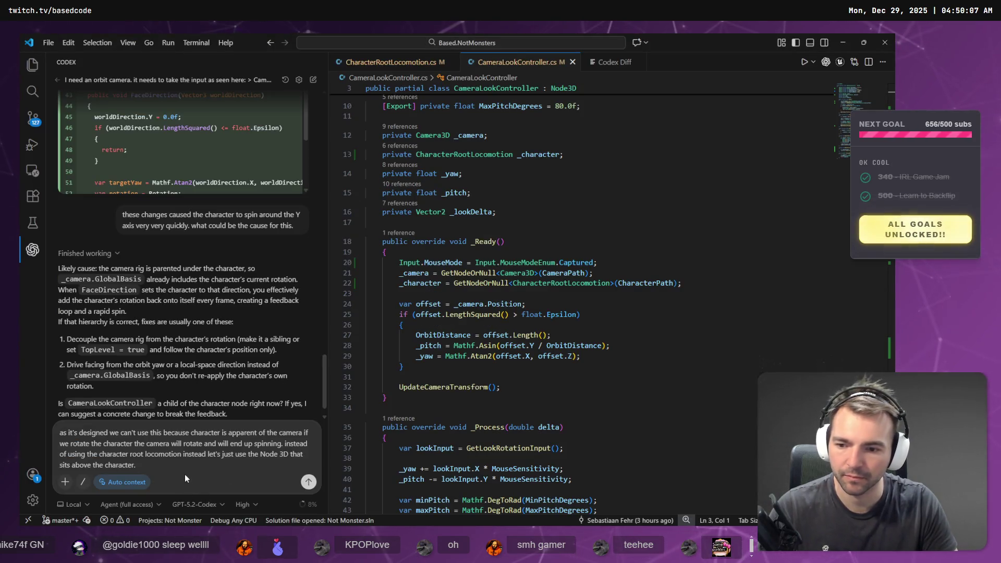
- Paste the scene-tree screenshot, dictate the request to rotate the Controller node, and send it
key(ctrl+v)
key(super+h)
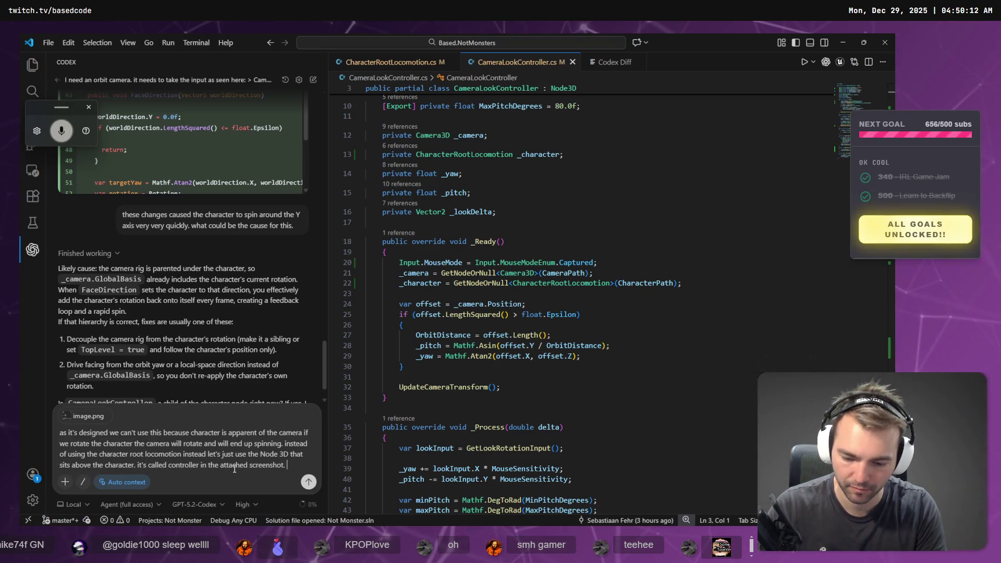
key(super+h)
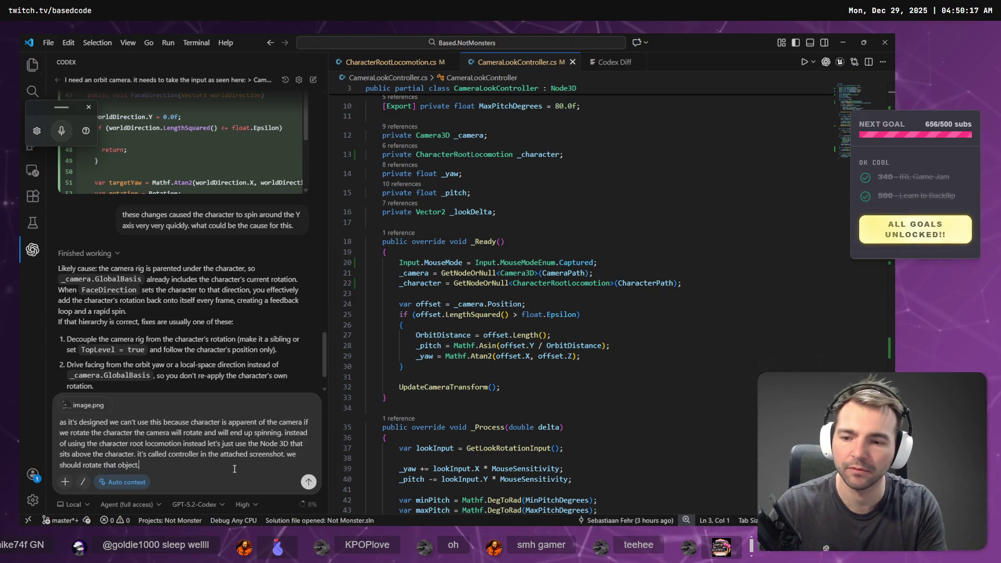
click(309, 482)
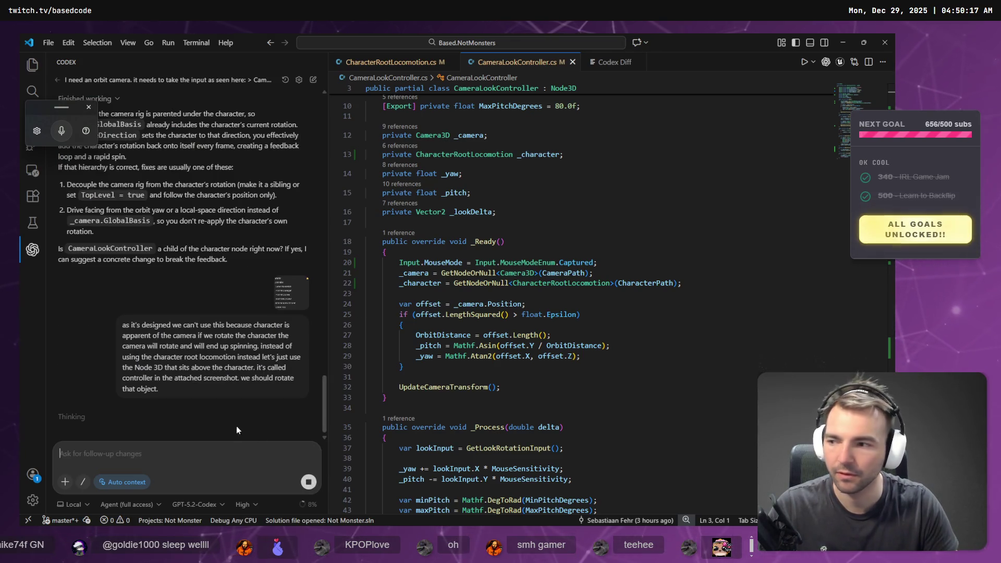
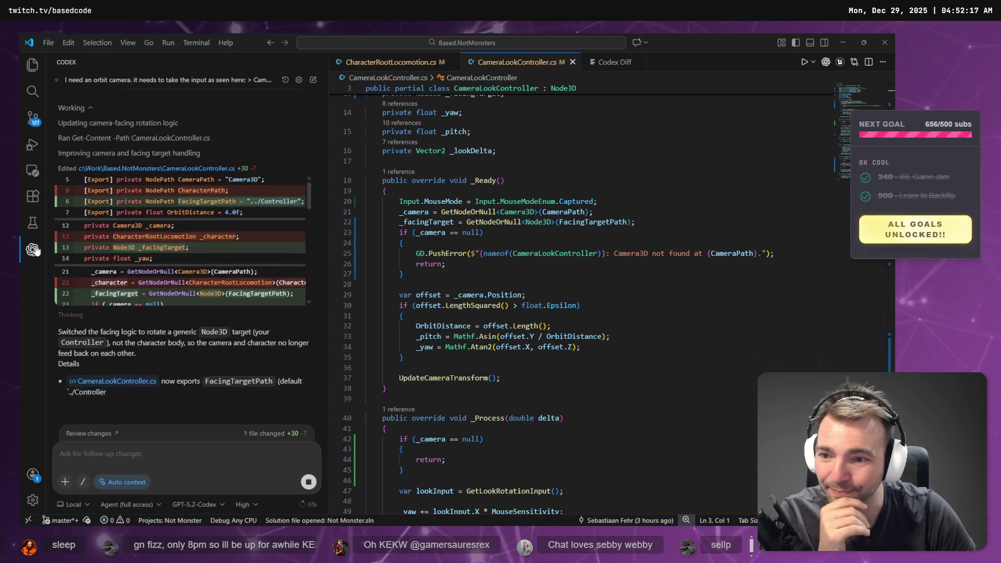
- Open Codex's CameraLookController.cs diff (+30 -7) and scroll through the FacingTargetPath changes
scroll(164, 229, down, 5)
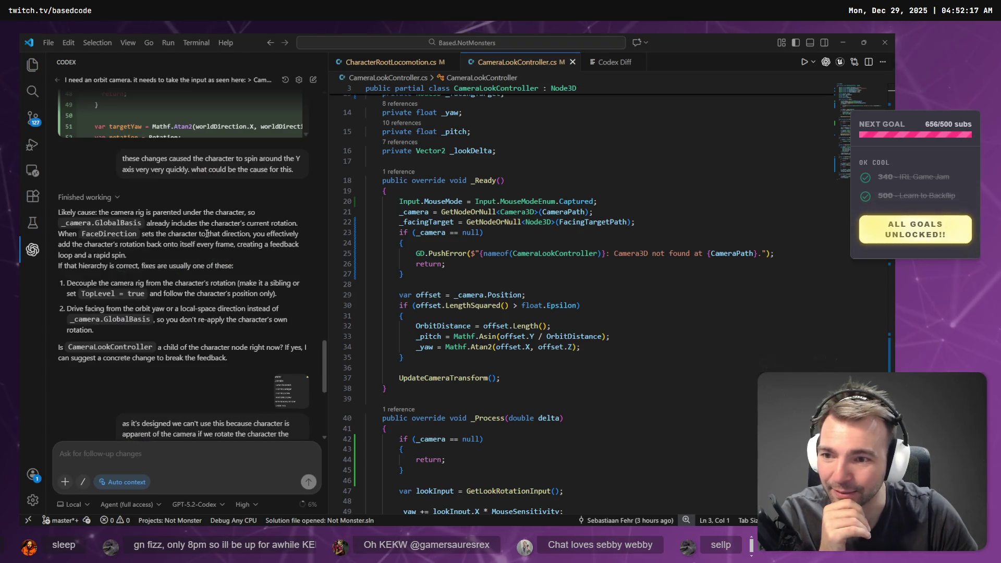
scroll(219, 282, up, 2)
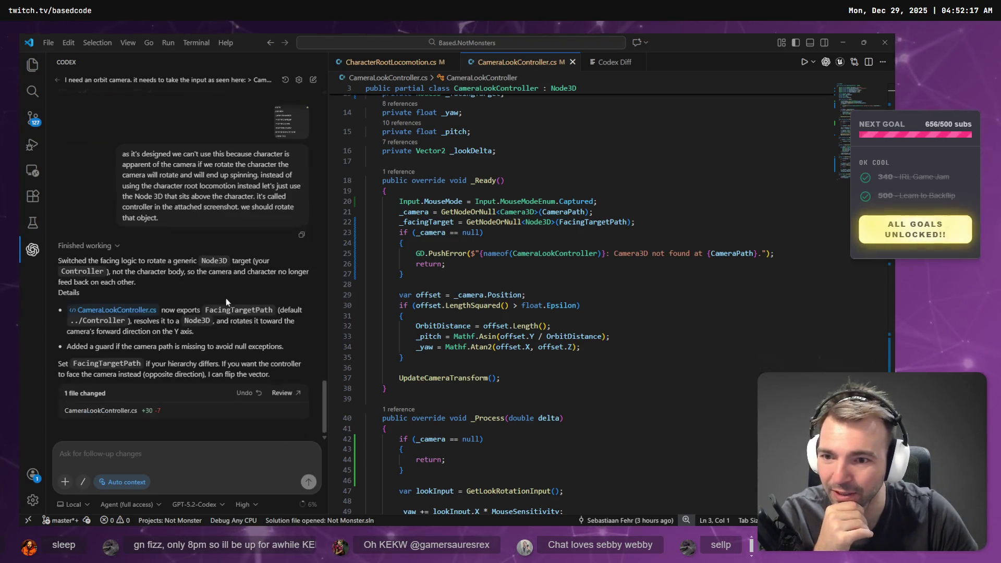
scroll(227, 299, down, 2)
click(156, 412)
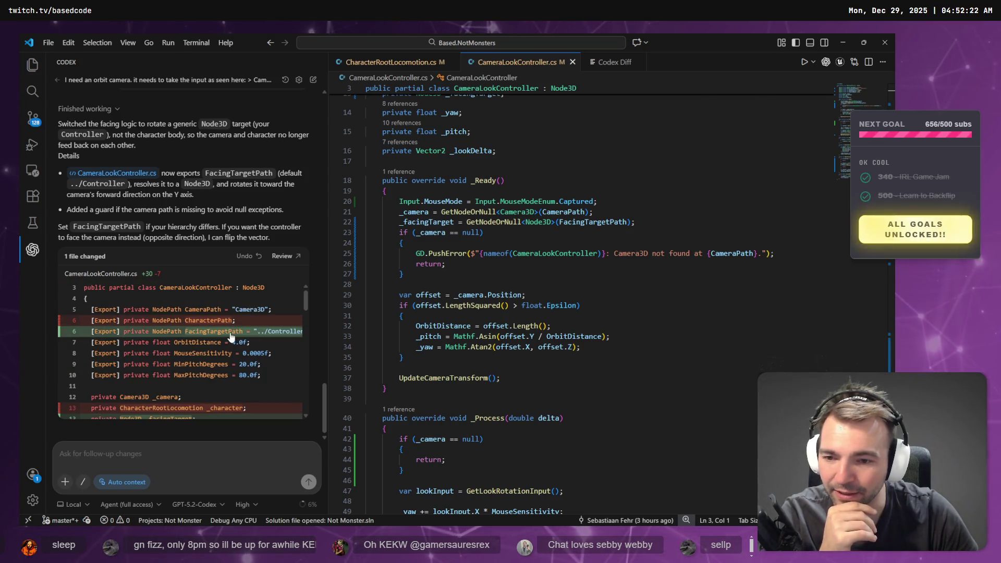
scroll(228, 337, down, 2)
scroll(228, 337, down, 2)
scroll(495, 260, up, 5)
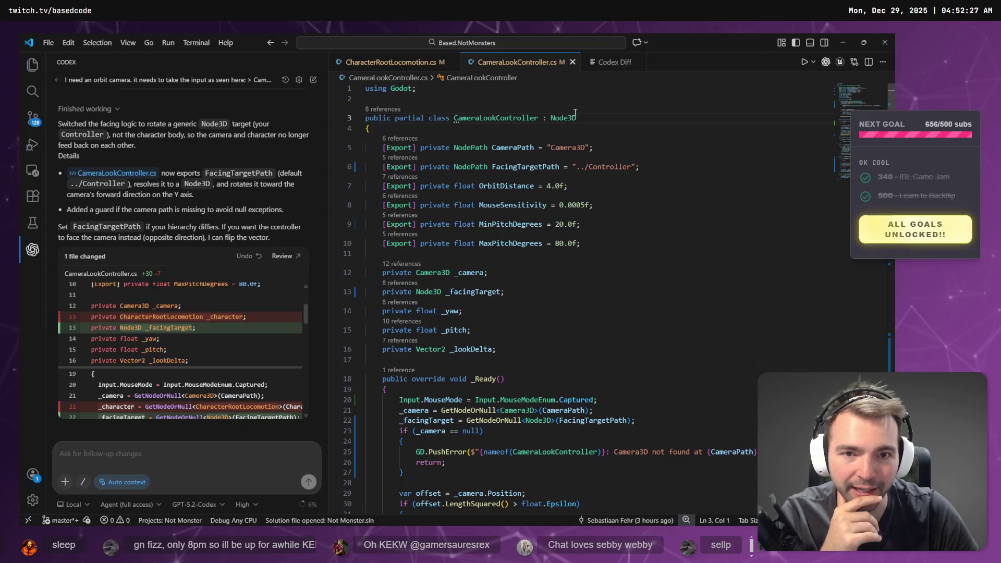
- Check the CharacterRootLocomotion.cs tab, then return to CameraLookController.cs at the OrbitDistance line
click(386, 60)
scroll(540, 140, up, 10)
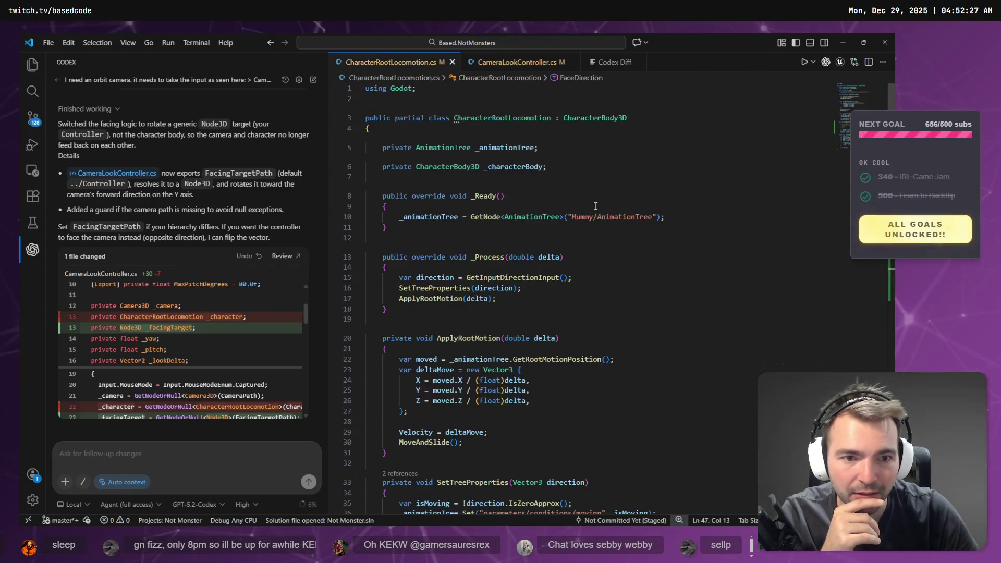
key(ctrl+Tab)
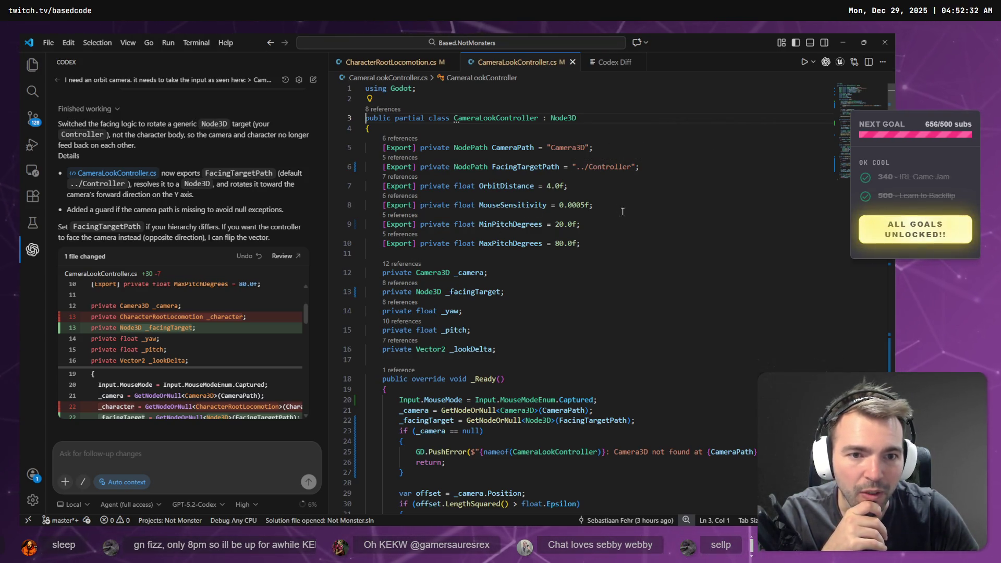
click(657, 190)
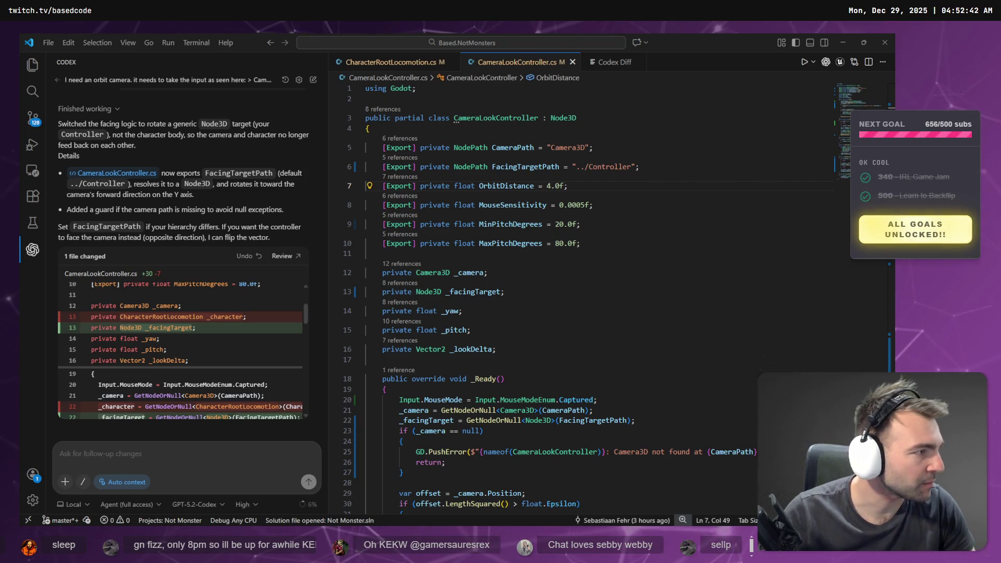
key(alt+Tab)
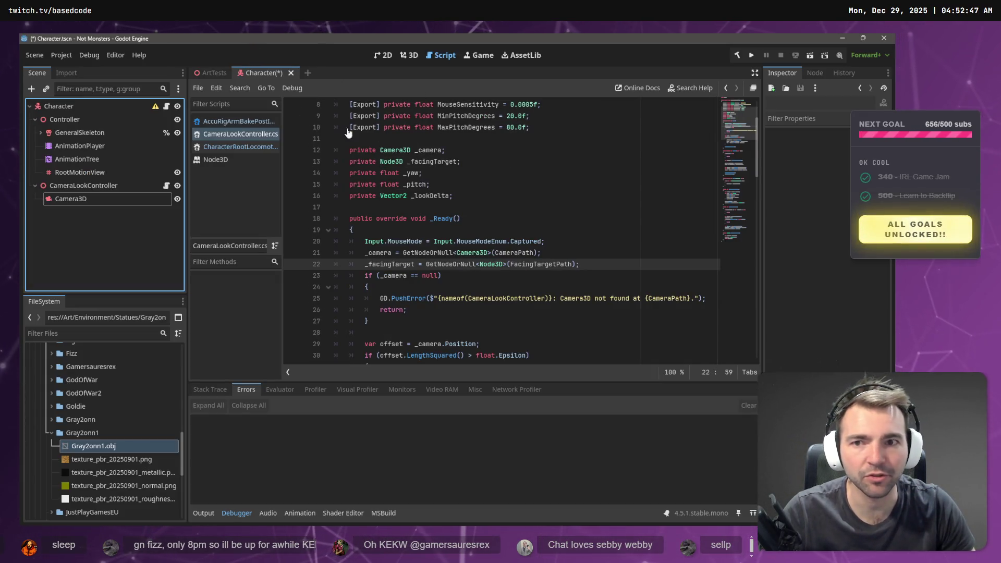
- Save the Character scene, test-run ArtTests with F6, stop it and list the 1114 errors
key(ctrl+s)
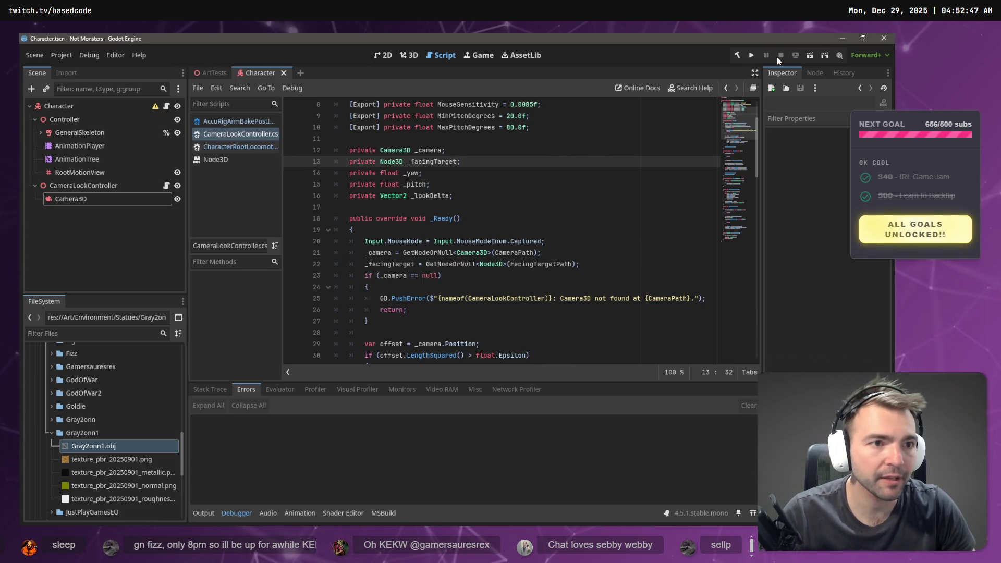
key(ctrl+Tab)
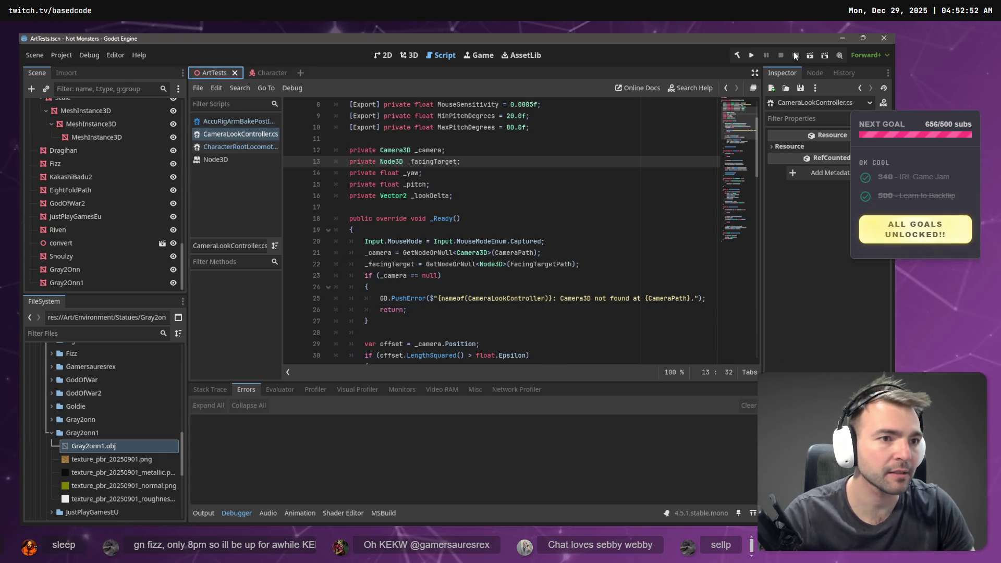
key(F6)
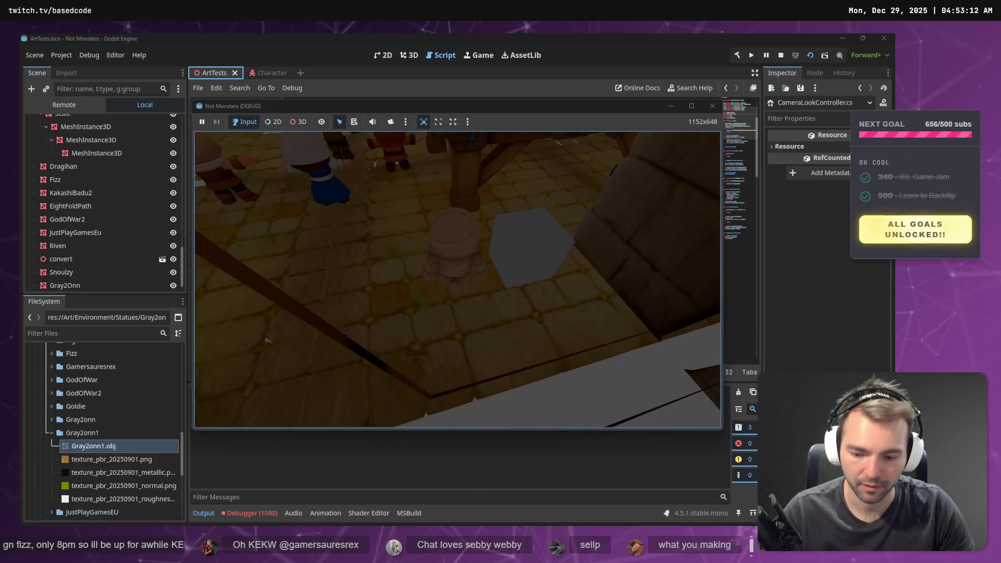
key(F8)
click(245, 514)
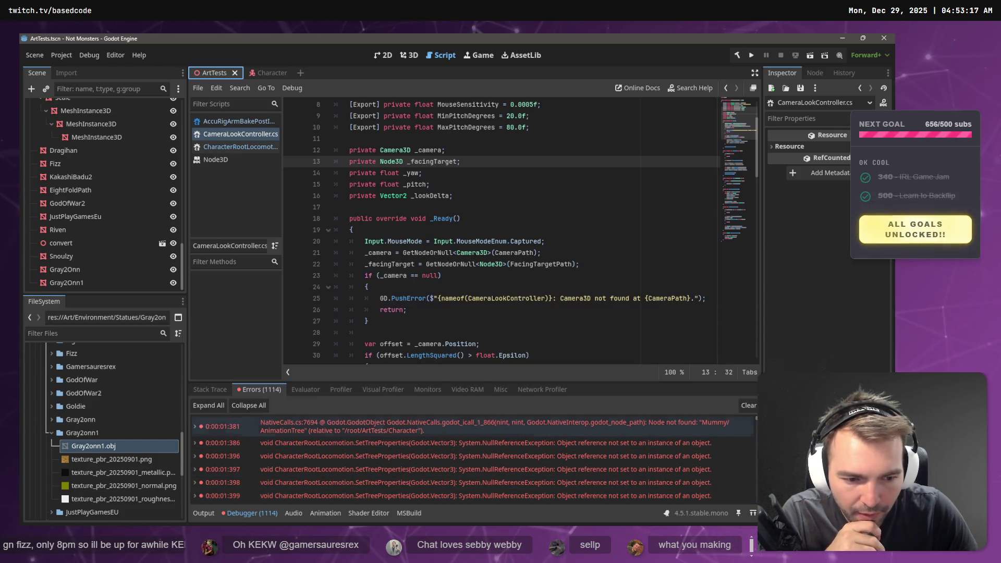
- Expand the 'Node not found: Mummy/AnimationTree' error and switch to the Character scene
click(662, 430)
double_click(663, 432)
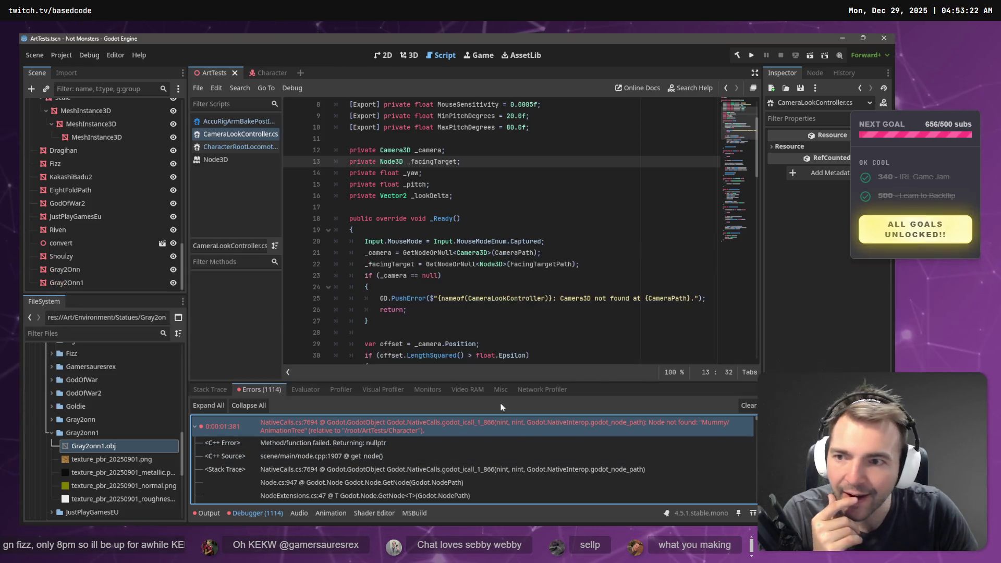
click(41, 72)
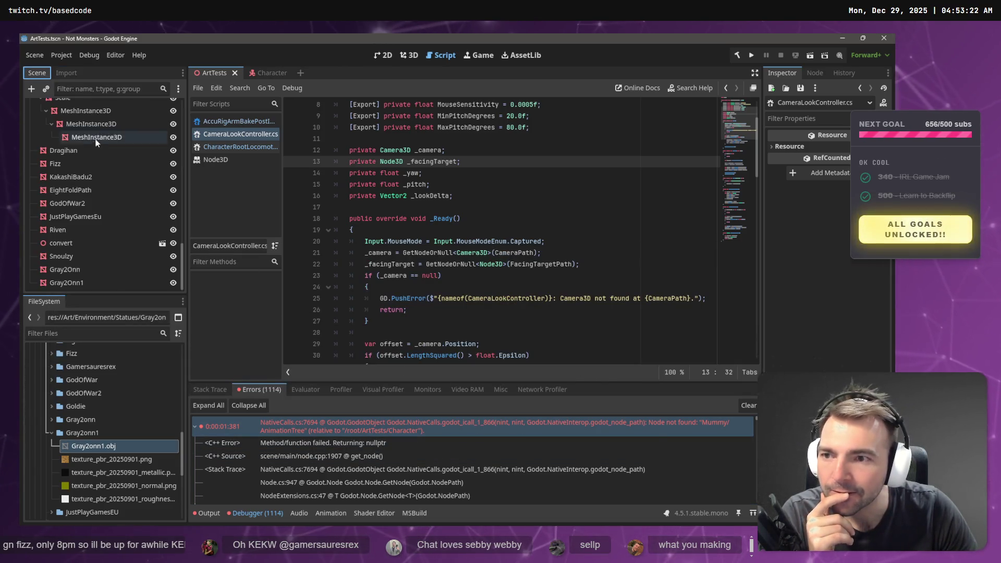
click(273, 73)
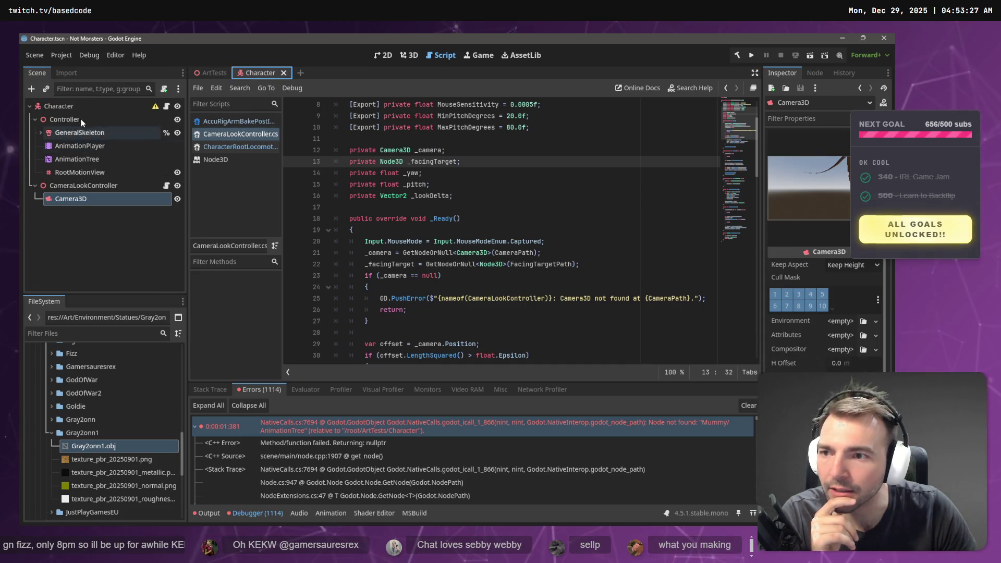
click(60, 119)
click(112, 238)
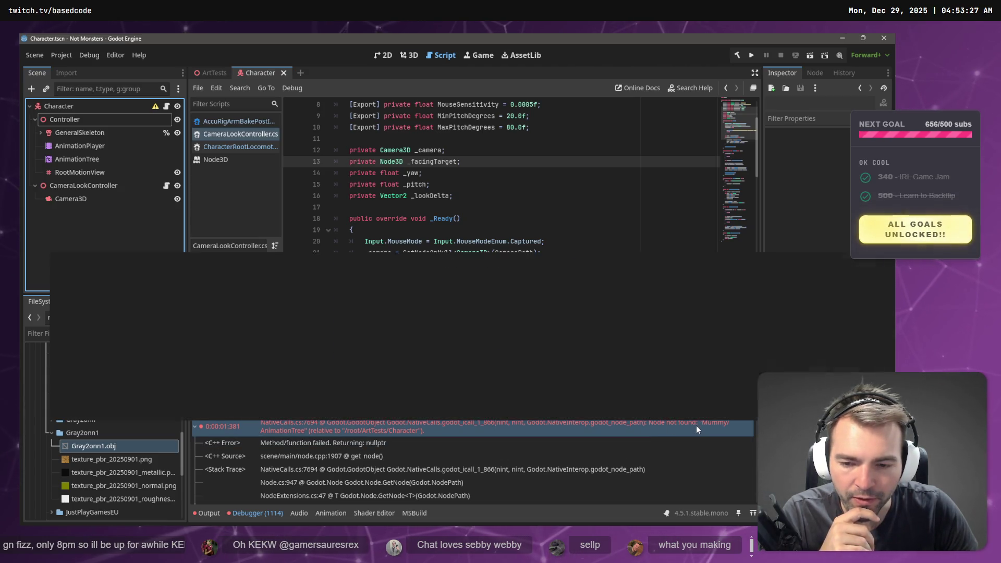
click(541, 198)
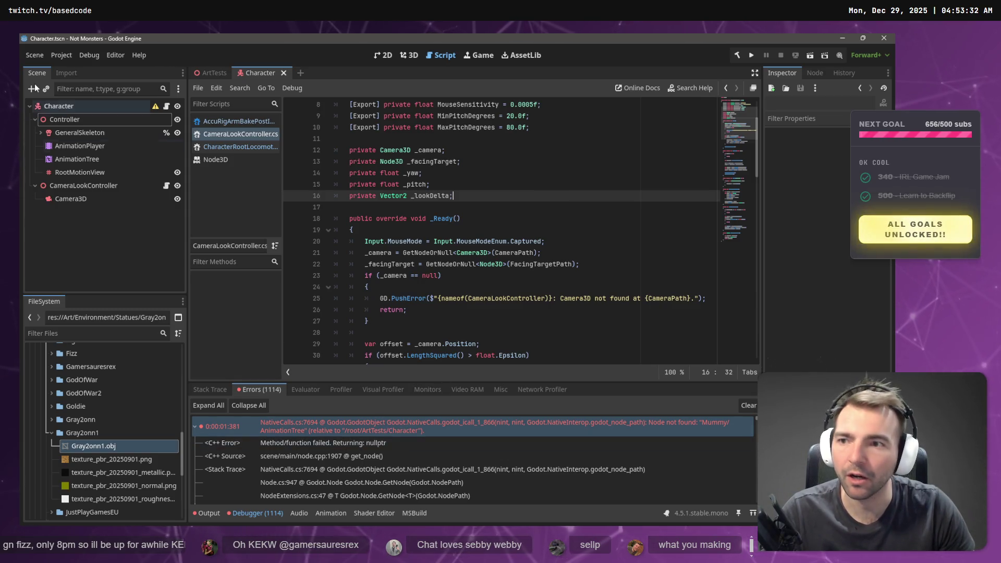
- Inspect the Character, Controller, GeneralSkeleton and CameraLookController nodes, then select AnimationTree
click(58, 107)
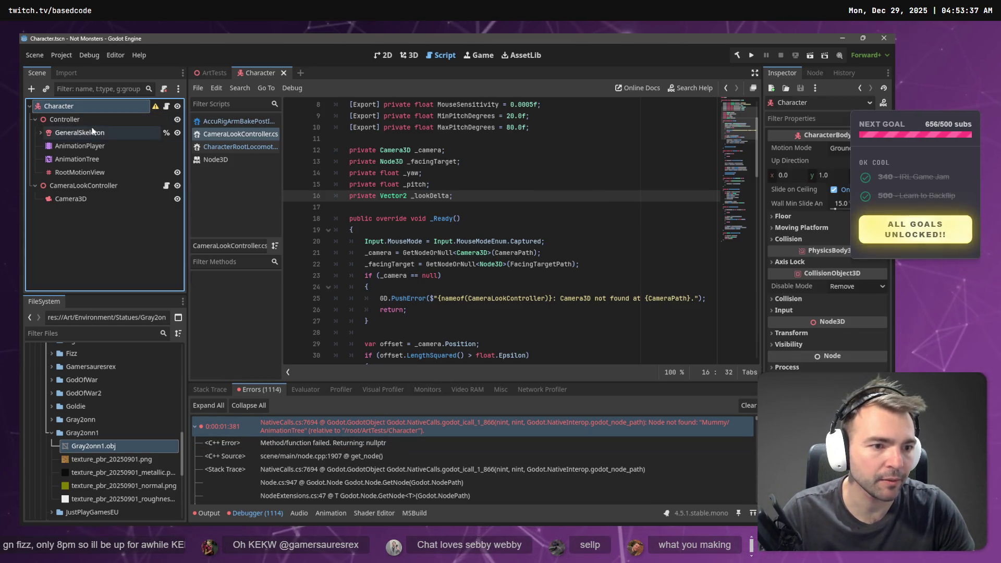
click(83, 133)
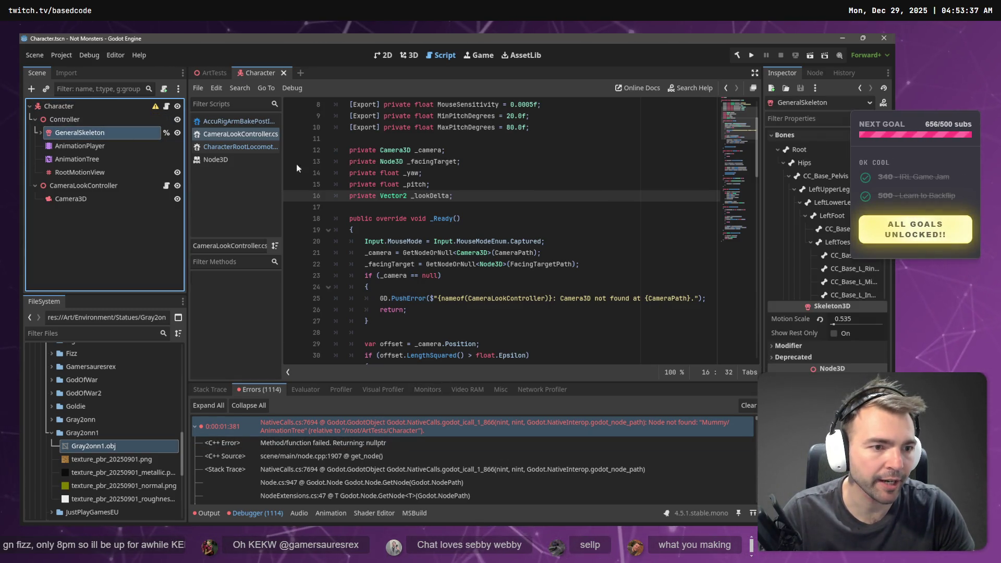
click(99, 188)
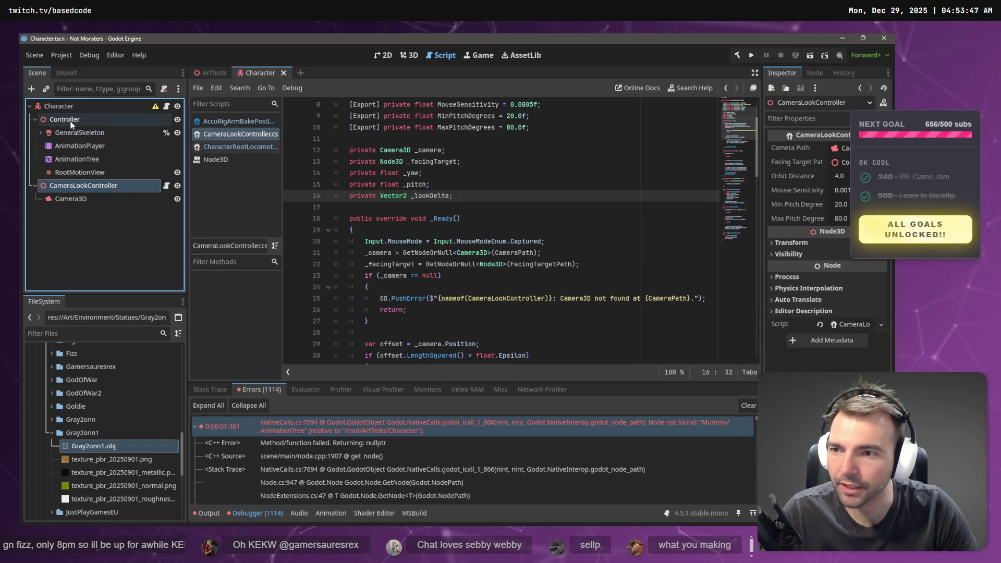
click(70, 121)
click(71, 108)
click(76, 120)
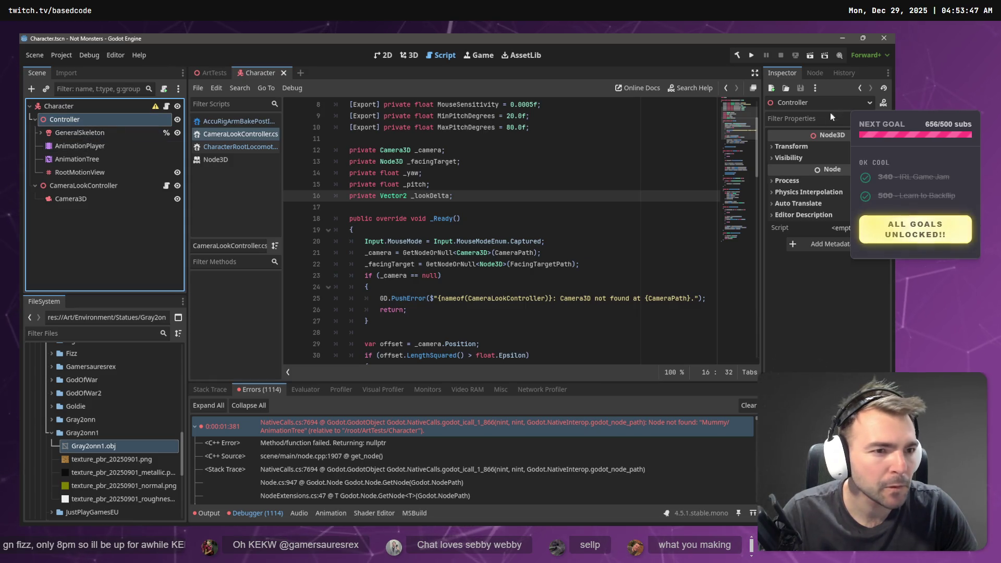
click(137, 133)
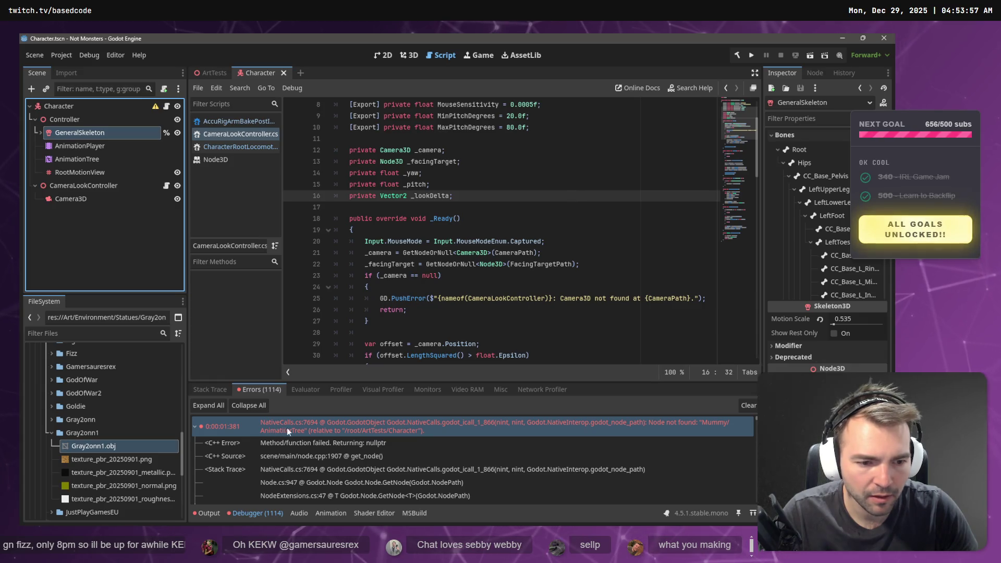
click(73, 159)
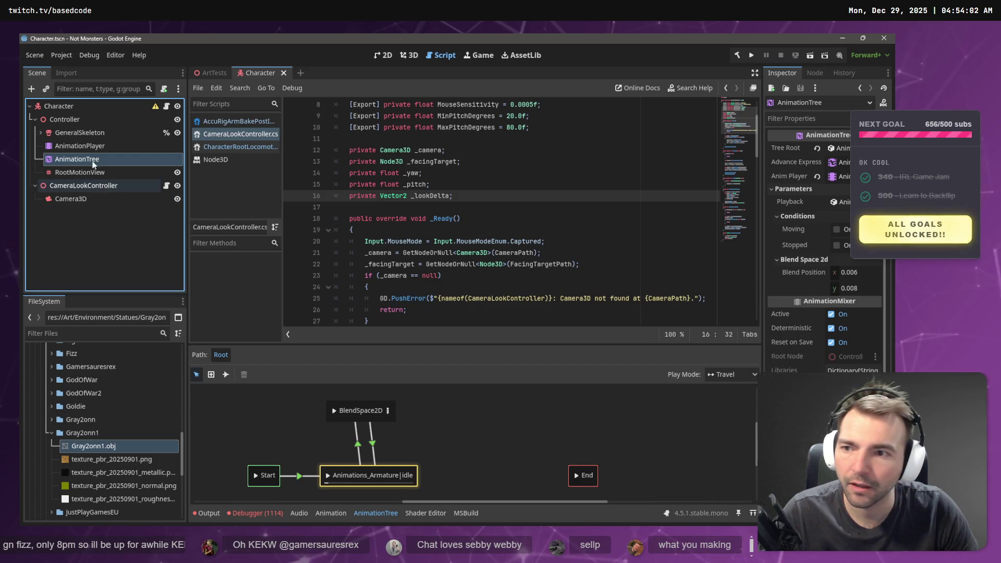
- List the AnimationPlayer's available animations in Current Animation, then return to the Debugger errors
click(91, 148)
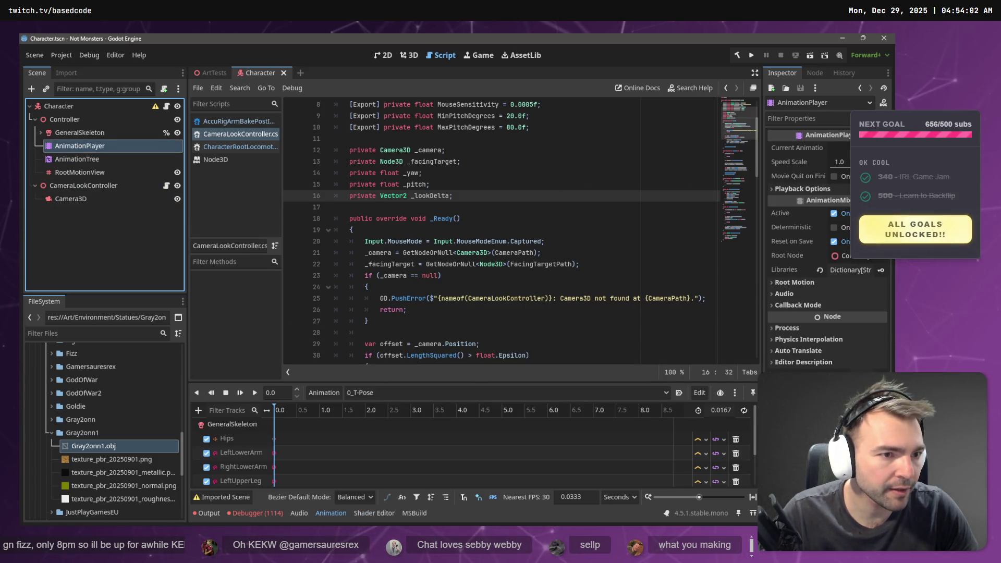
click(840, 148)
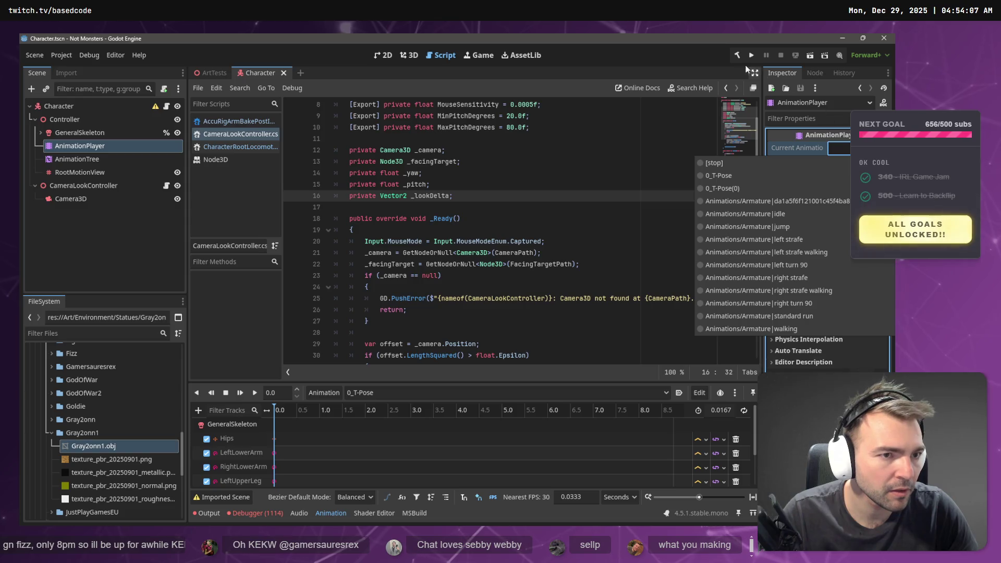
click(693, 73)
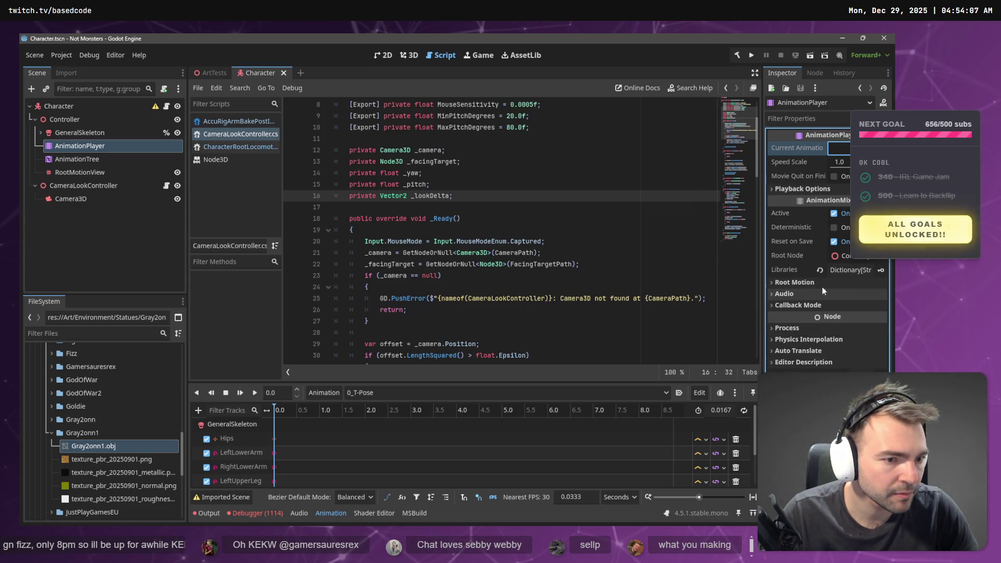
click(245, 513)
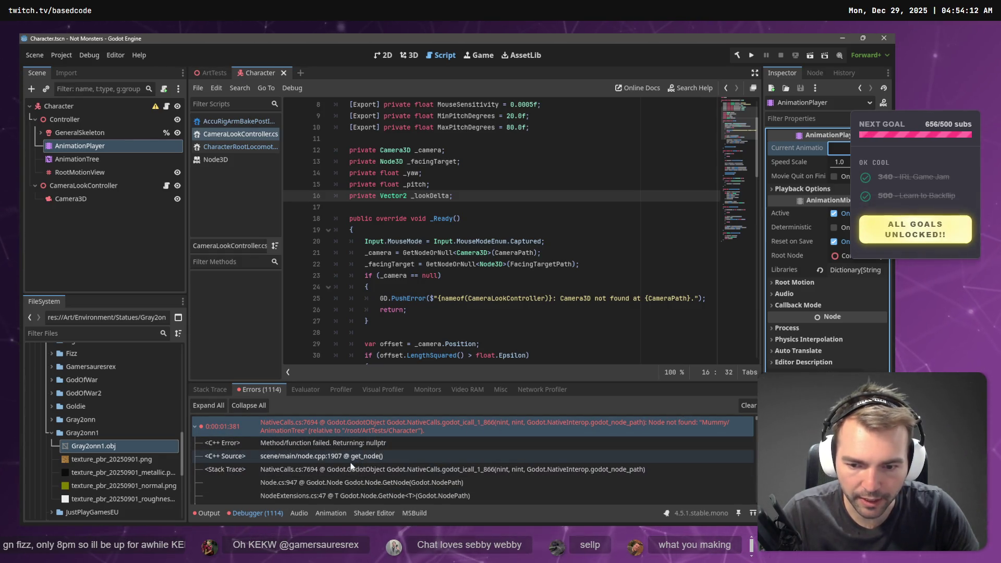
- Read through the Mummy/AnimationTree 'Node not found' errors, then search all project files for 'Animation'
scroll(352, 466, down, 5)
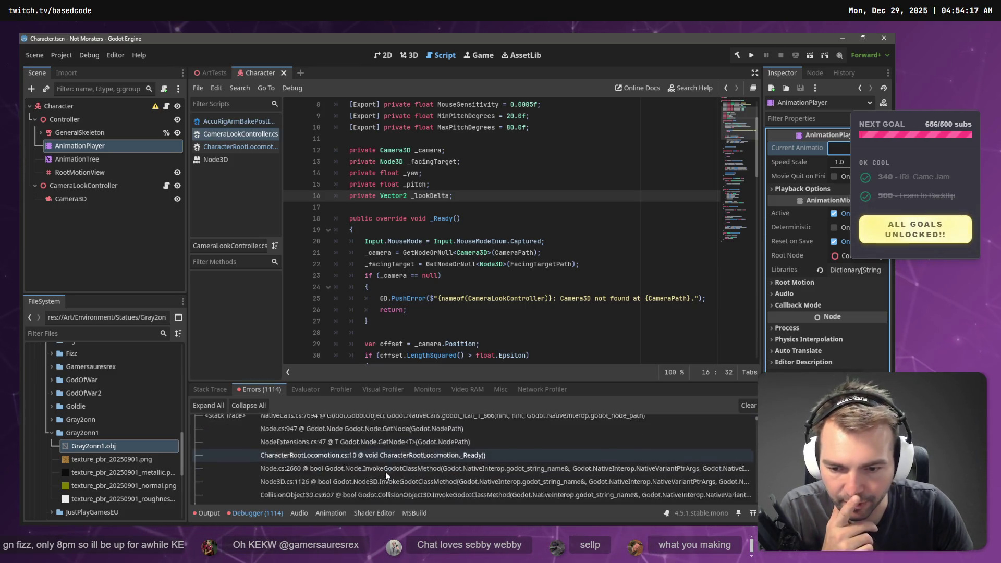
scroll(386, 472, down, 5)
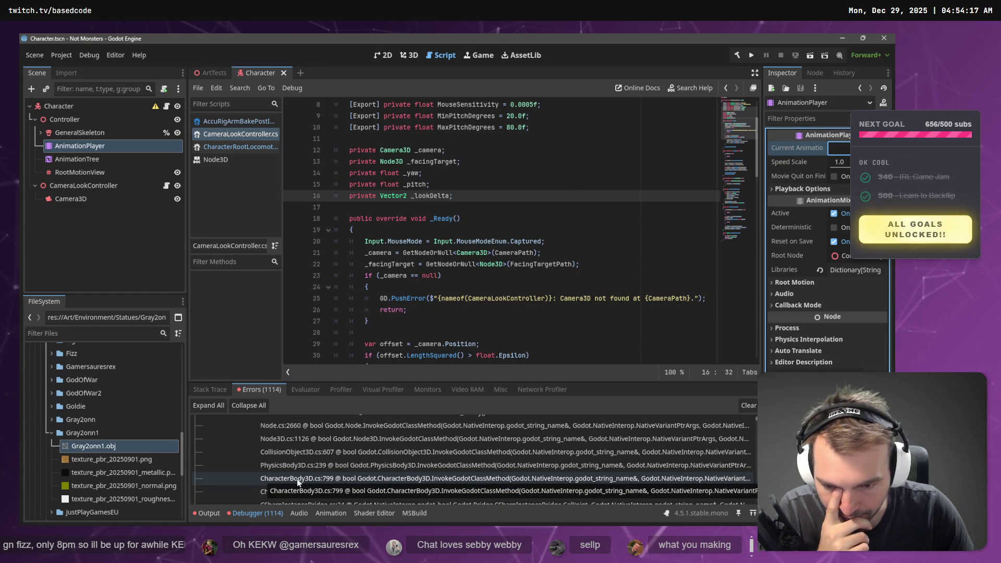
scroll(383, 486, down, 2)
scroll(383, 486, down, 6)
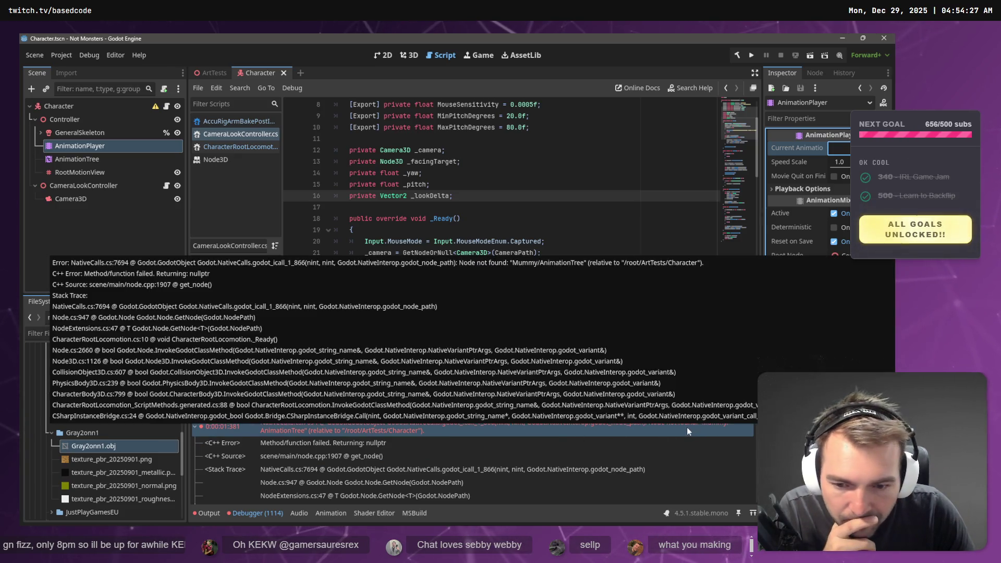
click(340, 428)
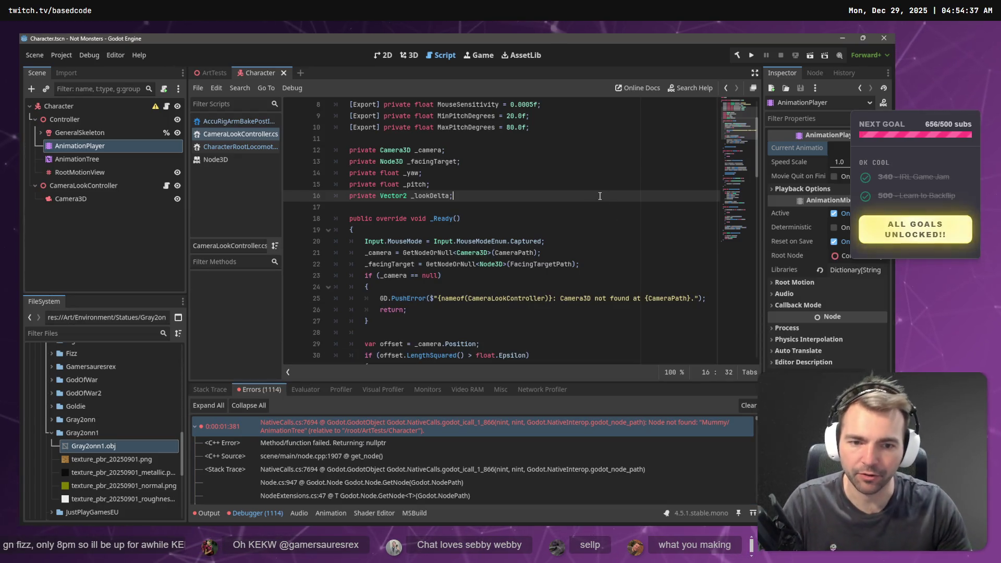
key(ctrl+shift+f)
text(AnimationTree)
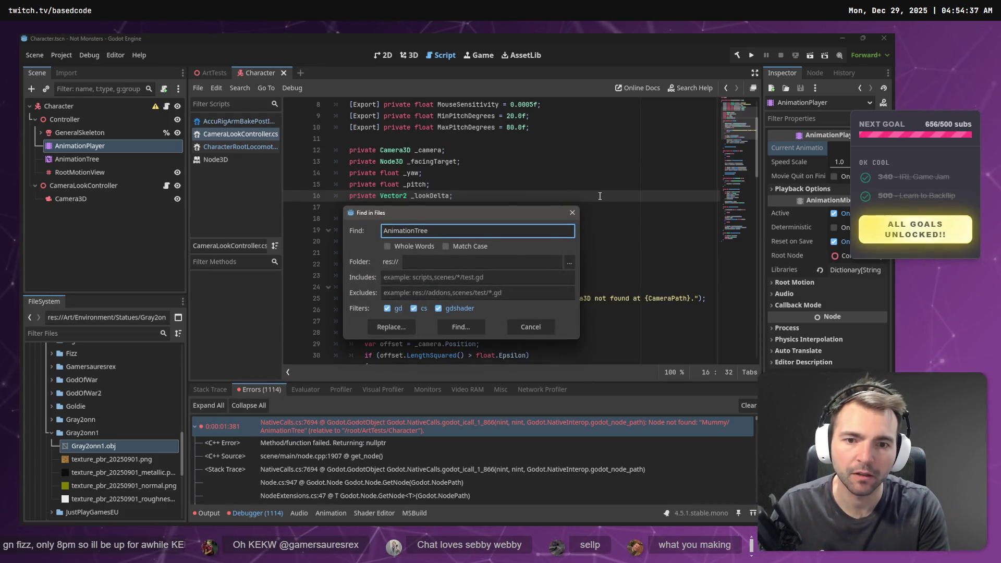
- Search for AnimationTree and open CharacterRootLocomotion.cs at the line-10 Mummy/AnimationTree path
key(Return)
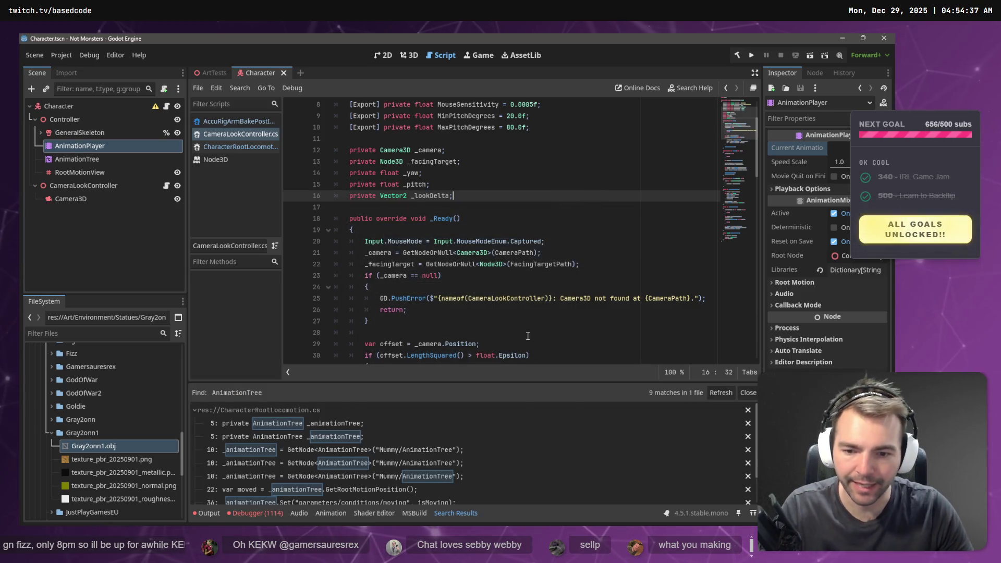
click(375, 450)
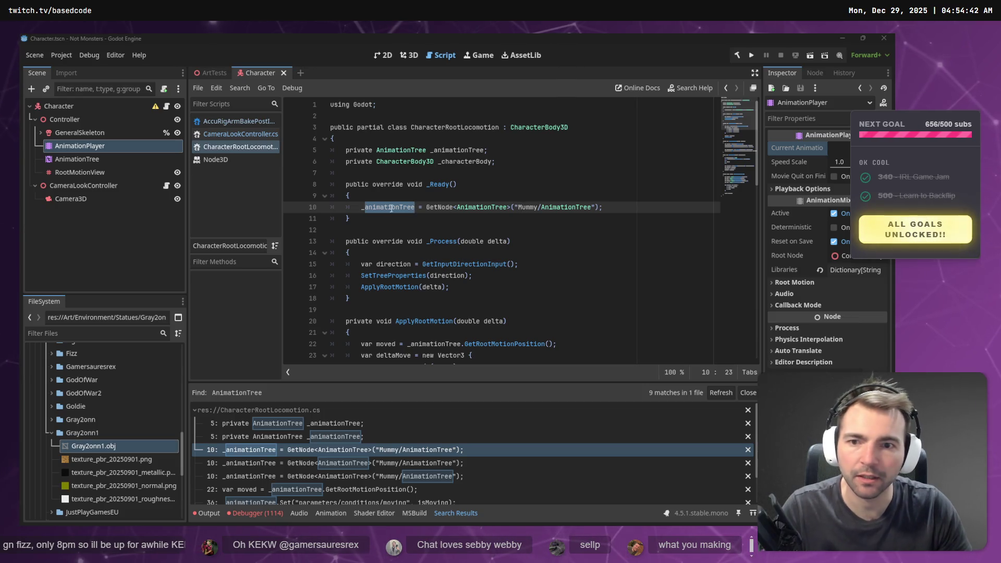
click(549, 209)
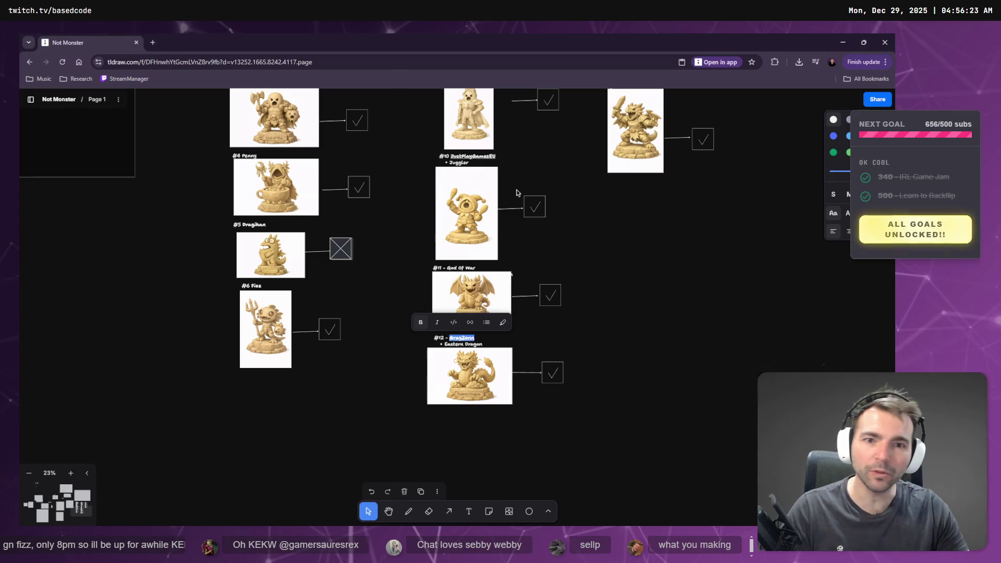
- Zoom to the Not Monsters logo frame and delete the small sketch above it
scroll(561, 410, down, 10)
key(shift+2)
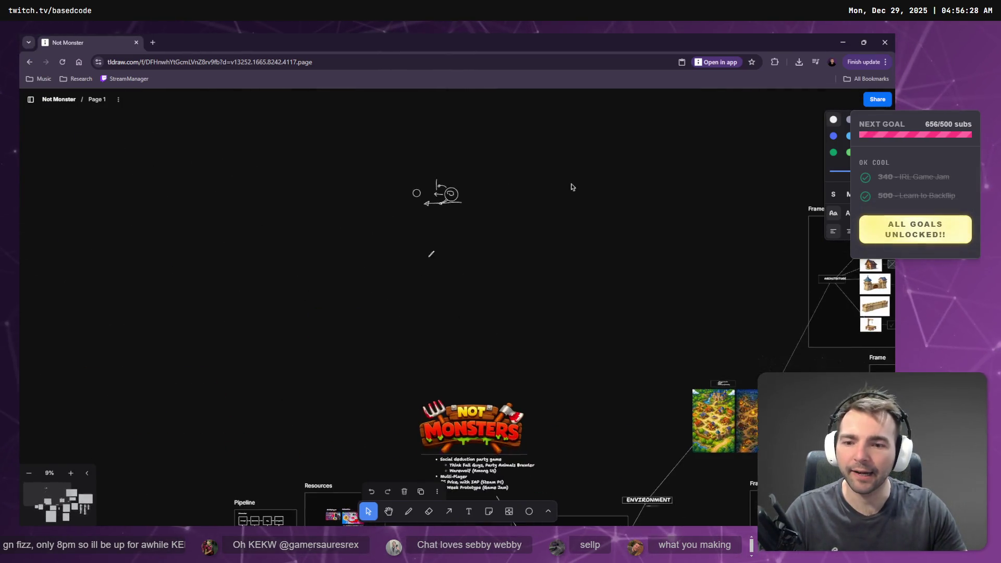
scroll(506, 273, down, 8)
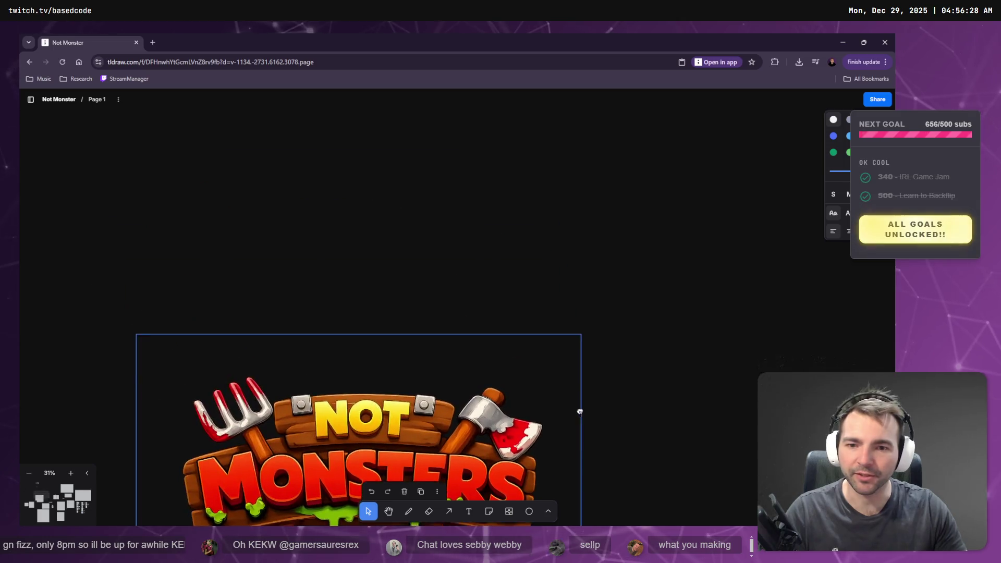
drag(441, 250, 272, 414)
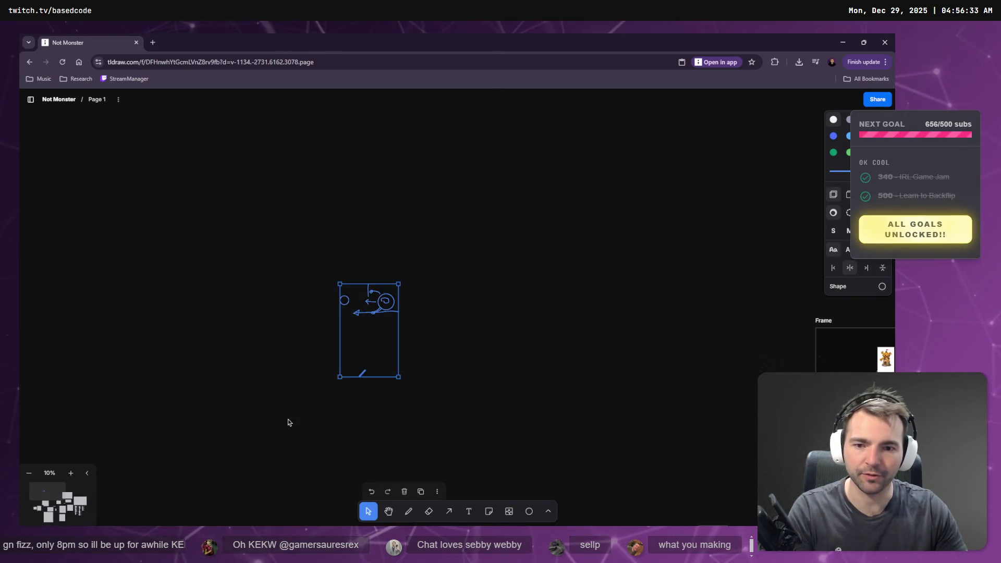
key(Delete)
- Zoom out and pan across the board to review the bullet notes under the logo
key(shift+1)
scroll(491, 232, up, 4)
scroll(491, 232, up, 3)
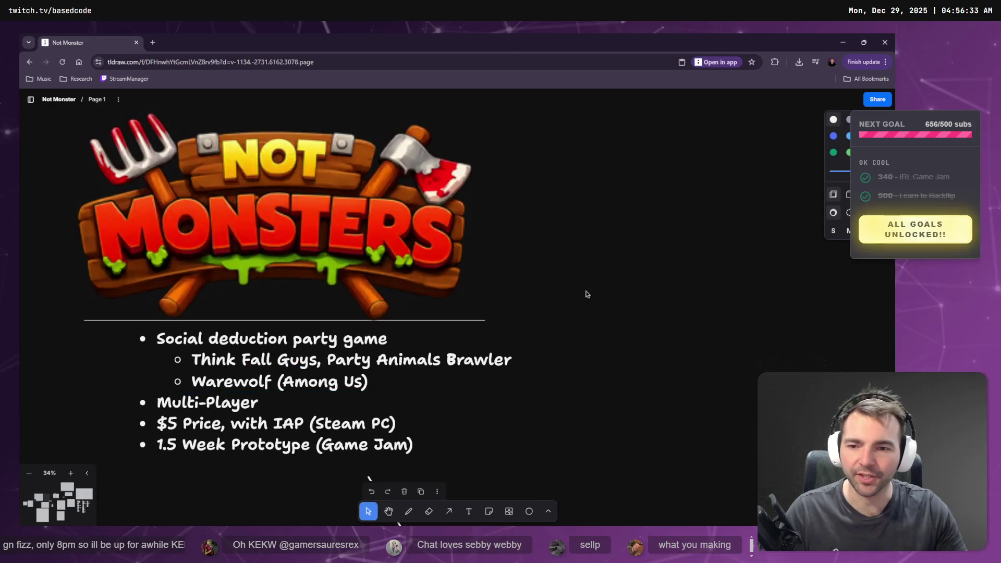
drag(599, 375, 511, 177)
scroll(511, 177, down, 5)
scroll(566, 311, up, 8)
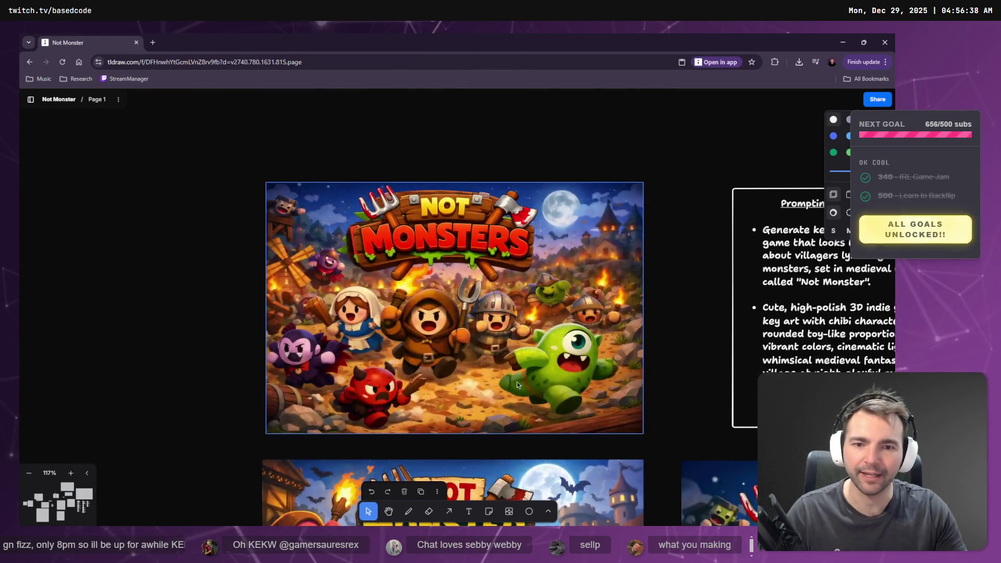
scroll(525, 292, down, 10)
scroll(524, 292, right, 10)
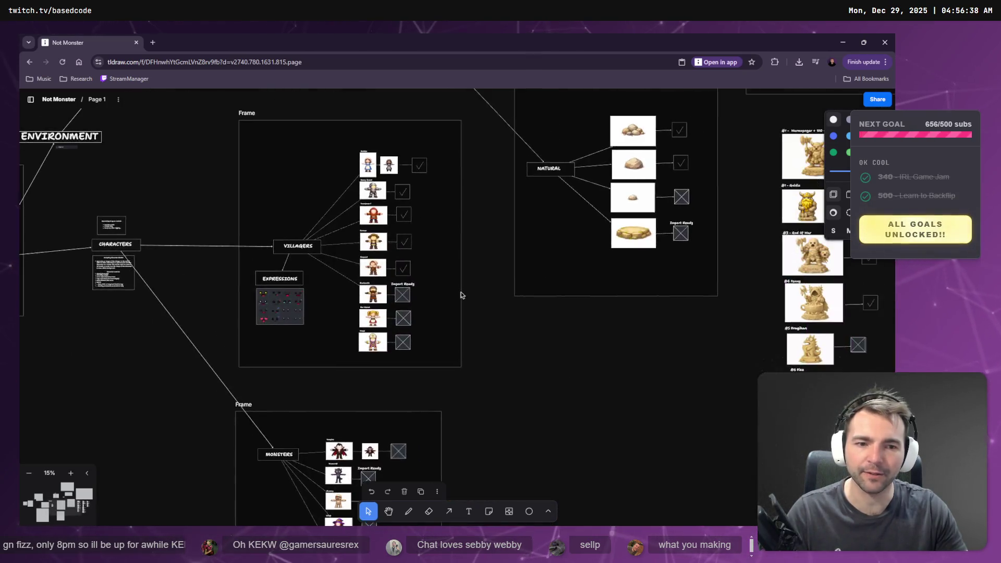
scroll(444, 275, down, 5)
scroll(444, 274, up, 2)
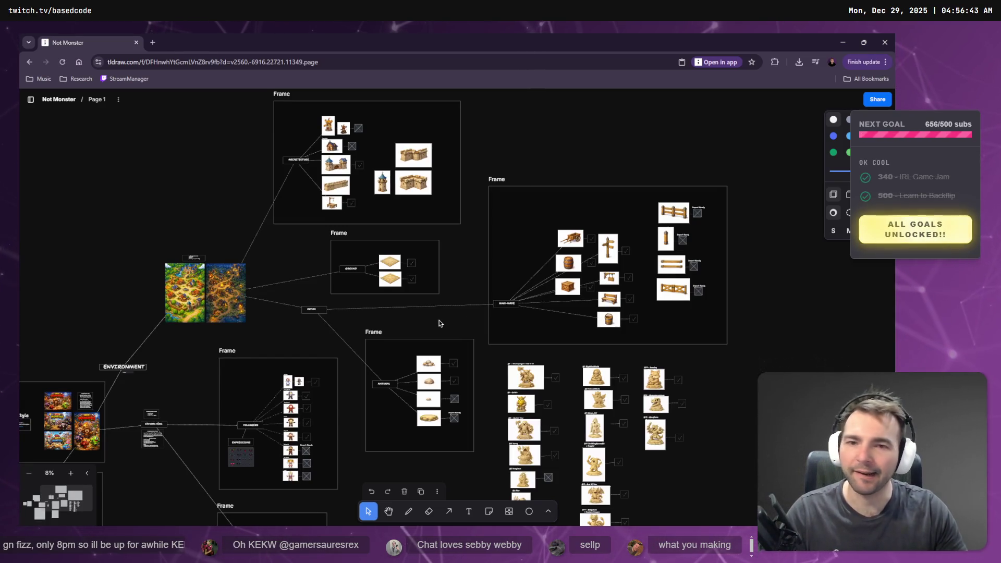
key(alt+Tab)
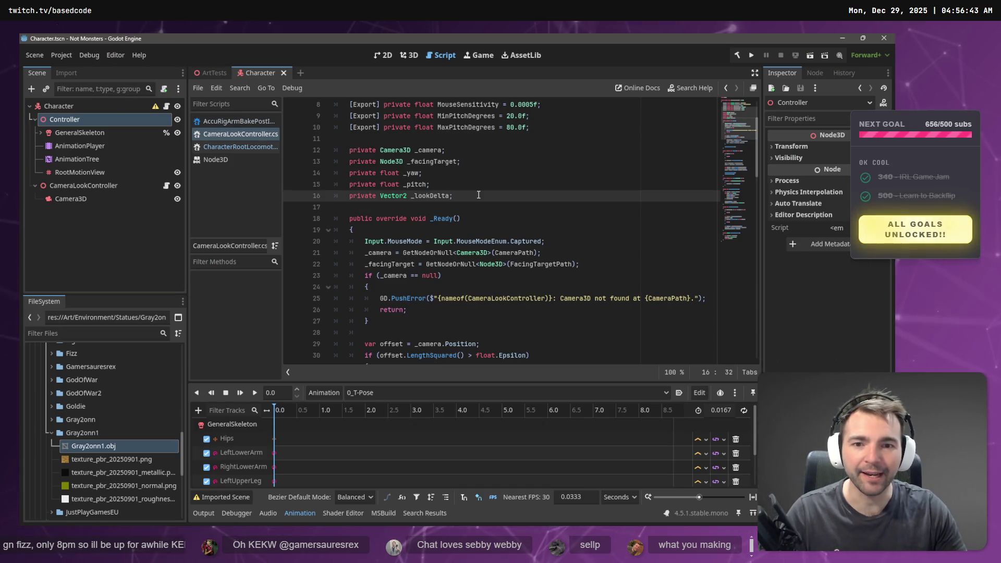
- Scroll through CameraLookController.cs's _Ready and _Process code, placing the caret on the OrbitDistance line
scroll(467, 236, down, 4)
scroll(479, 240, up, 6)
scroll(497, 243, down, 3)
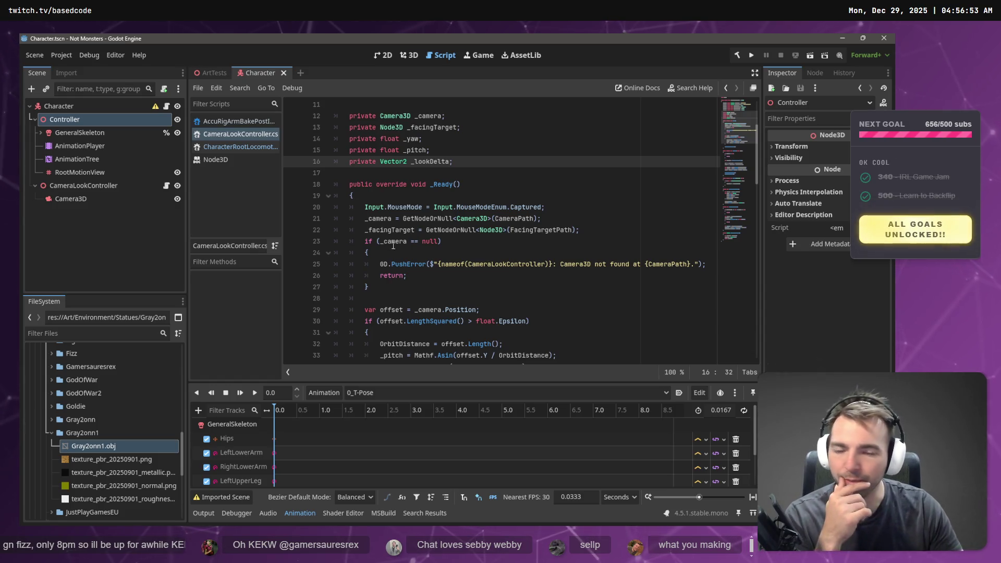
scroll(493, 235, down, 2)
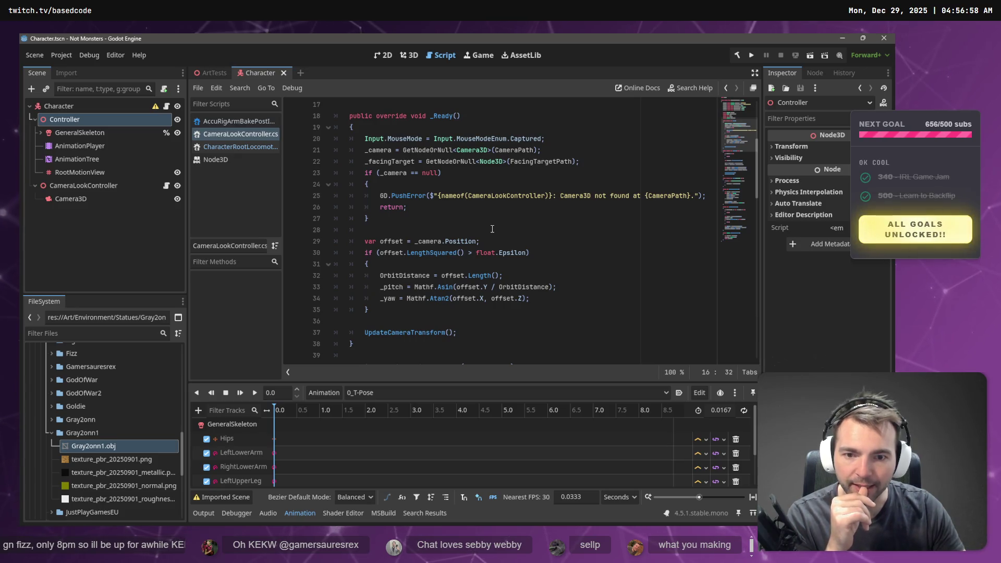
click(411, 271)
scroll(411, 272, down, 5)
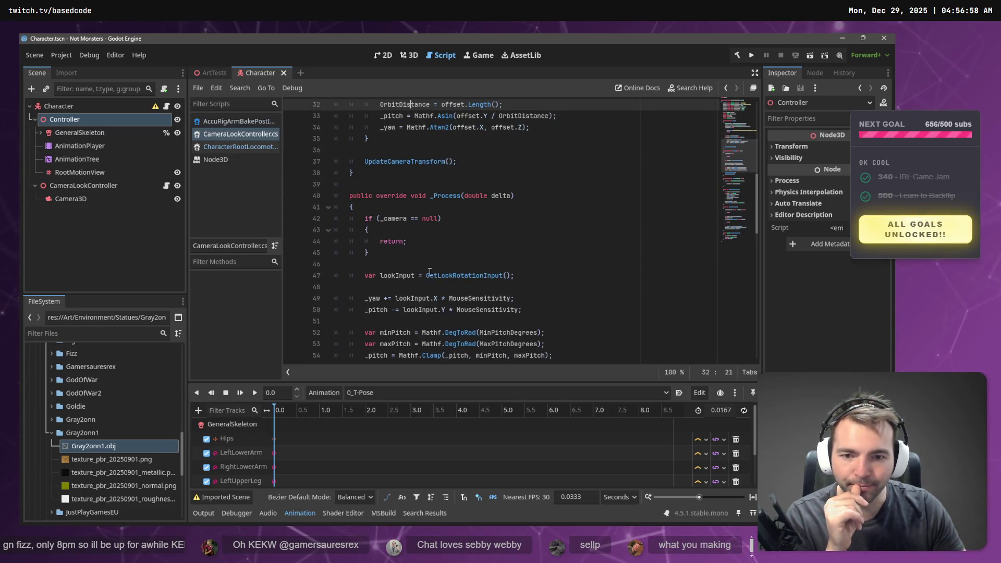
key(alt+Tab)
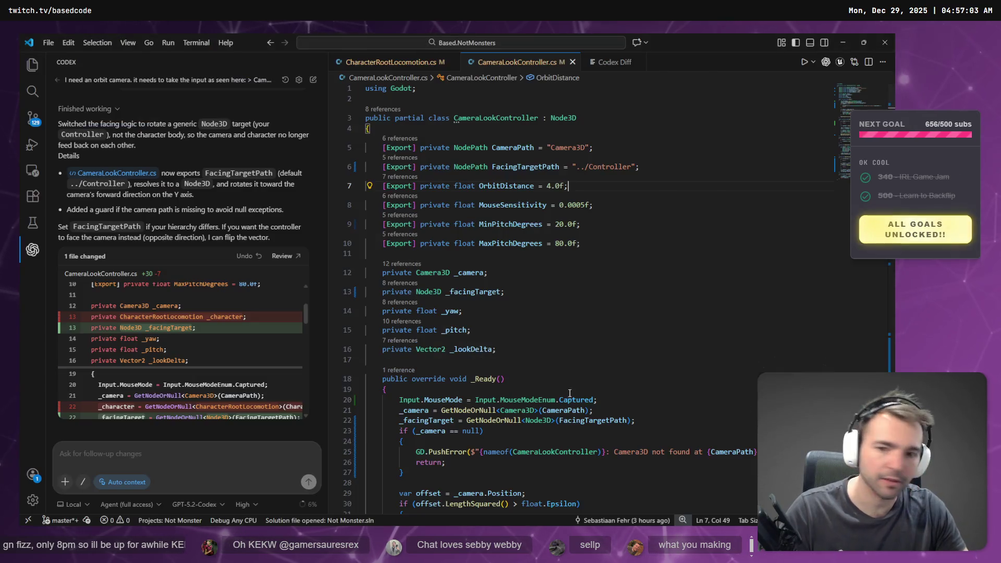
- Scroll through Codex's CameraLookController.cs diff, then check Velocity on line 29 of CharacterRootLocomotion.cs
scroll(170, 339, down, 4)
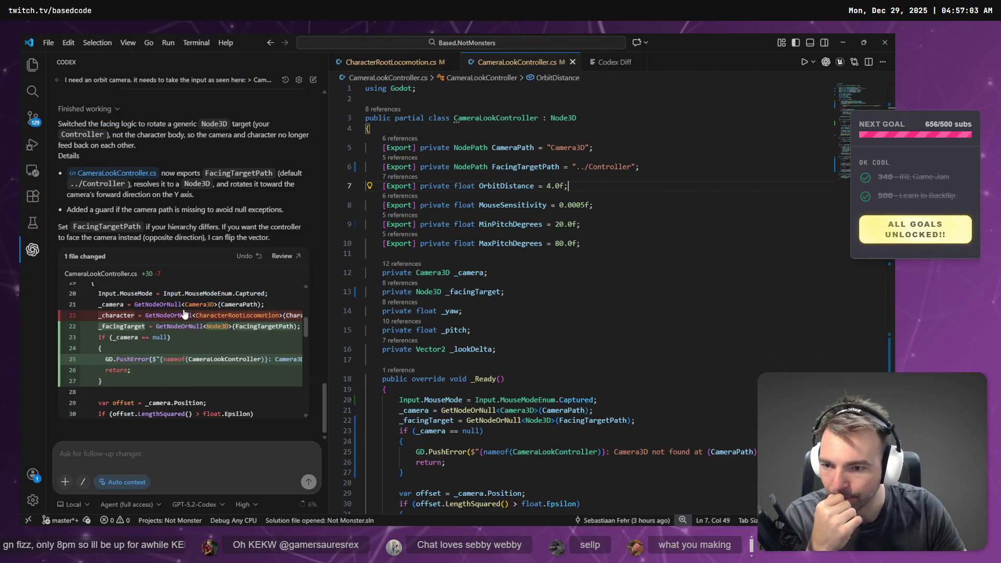
scroll(160, 307, down, 10)
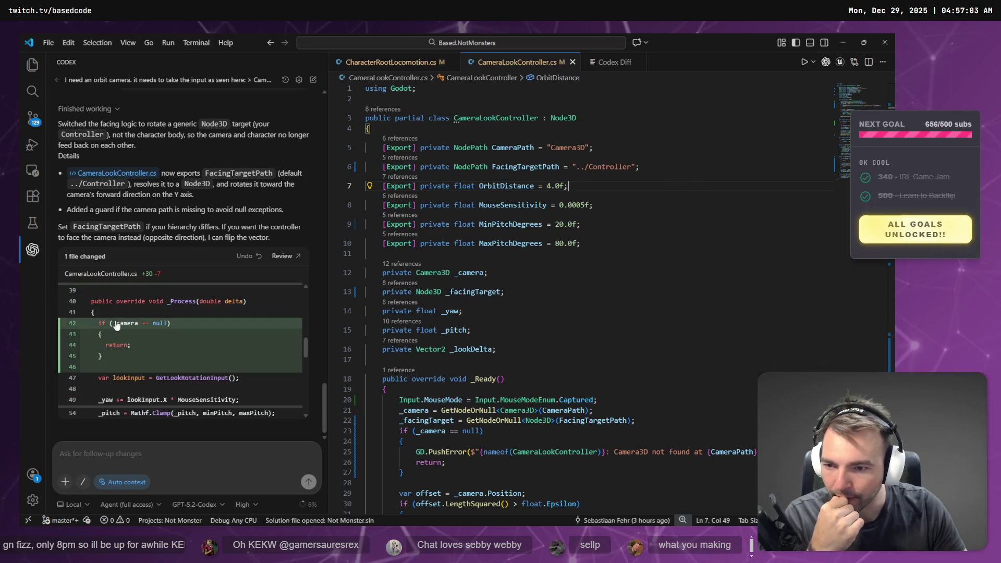
scroll(141, 334, down, 2)
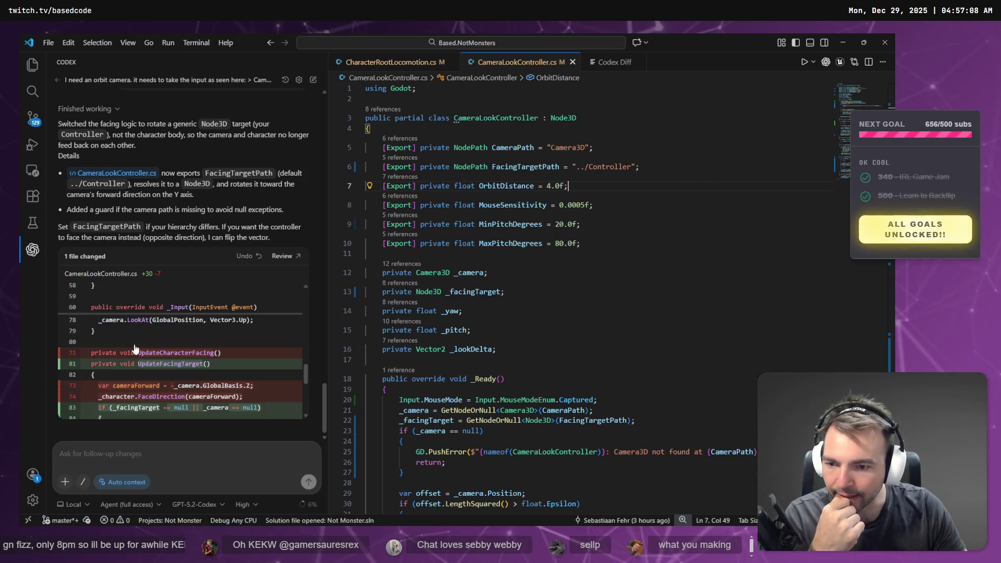
scroll(160, 357, down, 5)
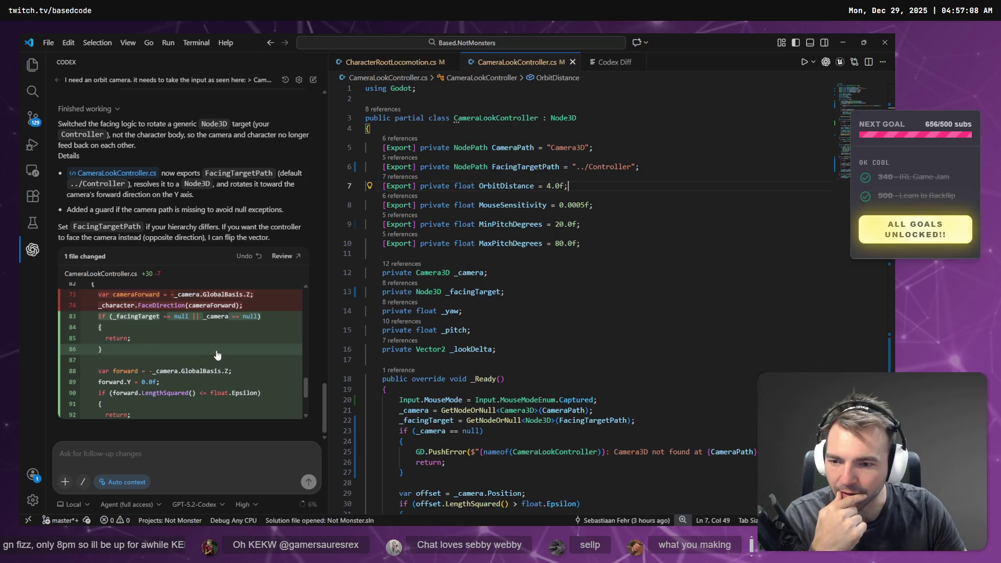
scroll(134, 365, down, 2)
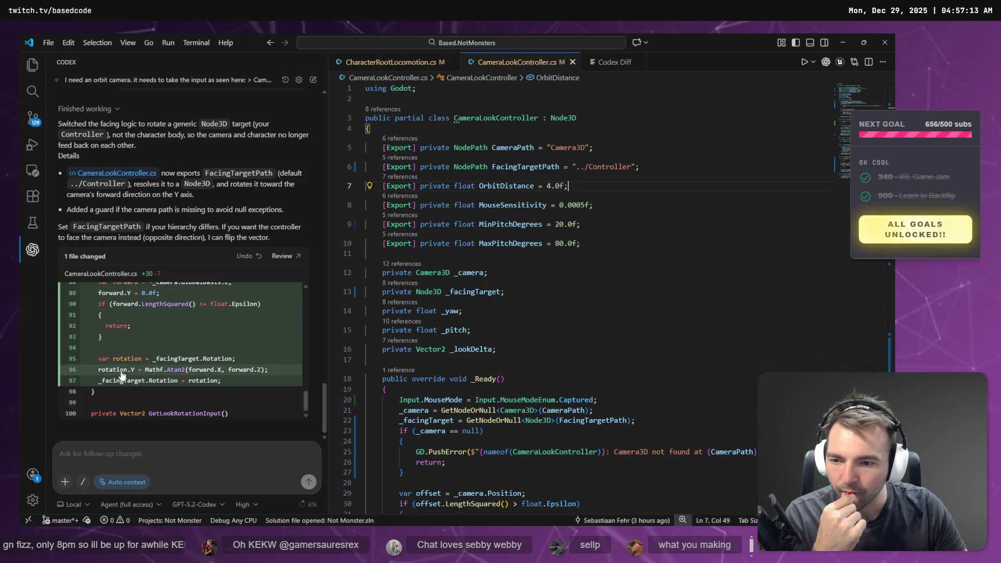
scroll(130, 373, up, 5)
key(ctrl+Tab)
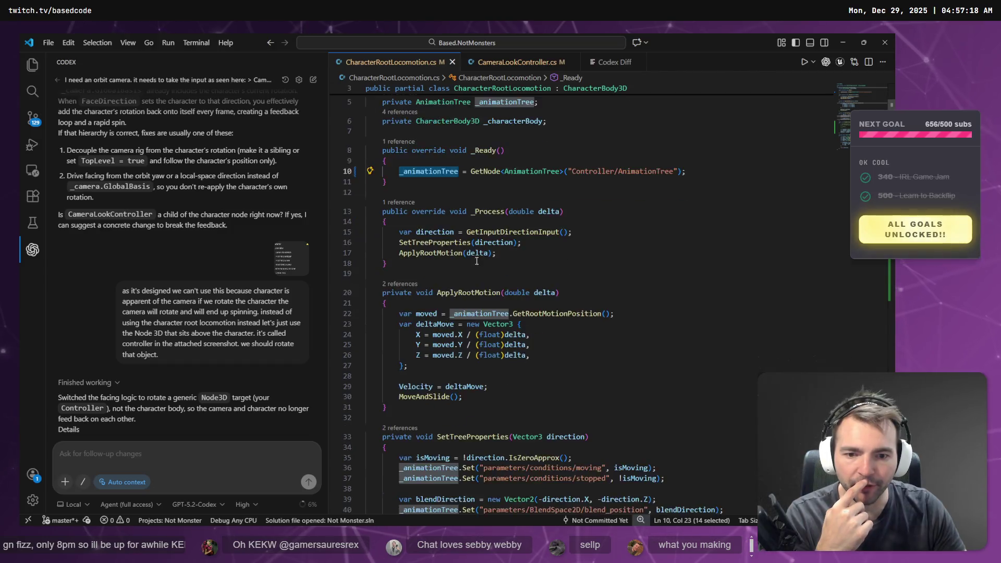
double_click(421, 295)
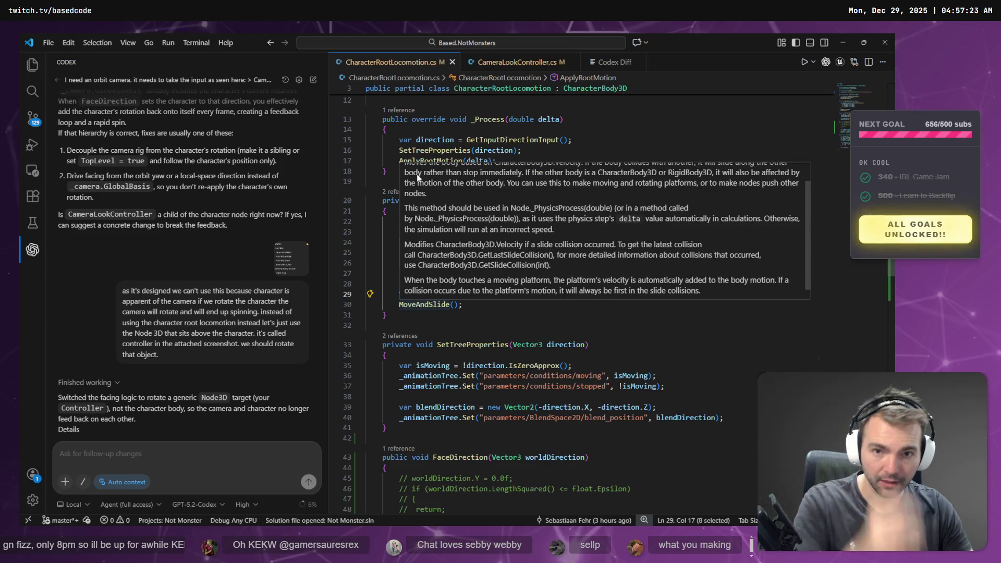
key(alt+Tab)
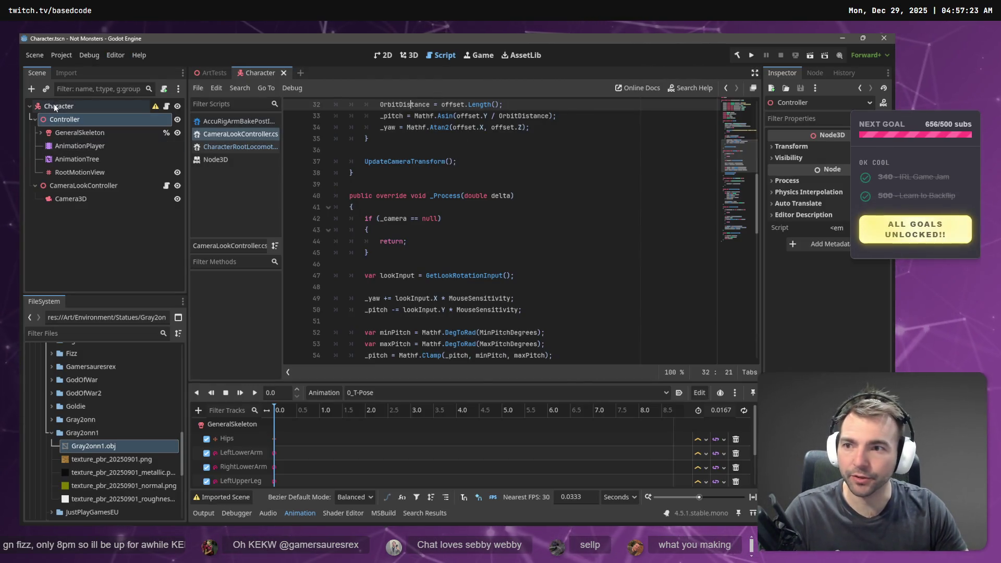
- Select the Character node and scroll through its properties and CameraLookController.cs
click(55, 105)
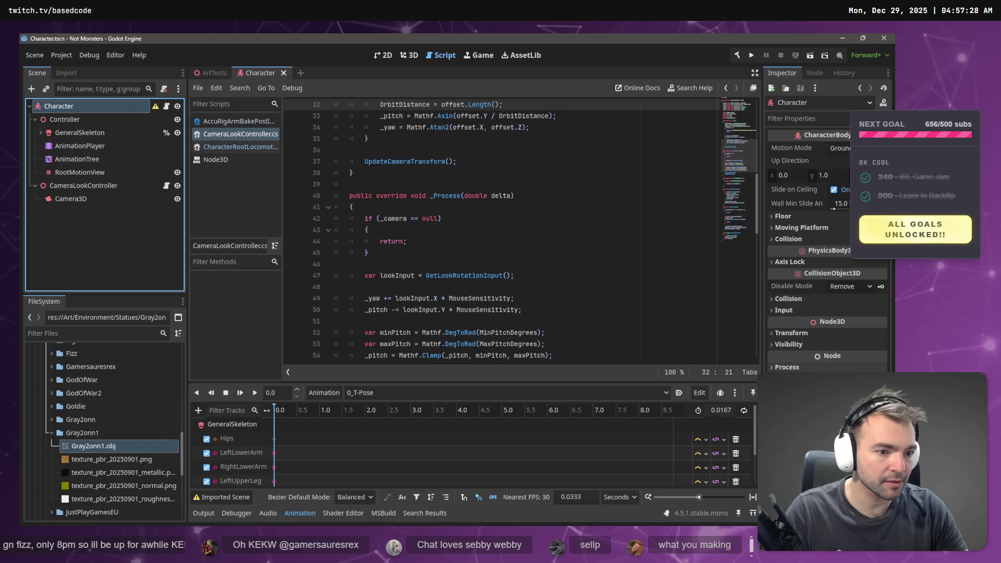
click(843, 142)
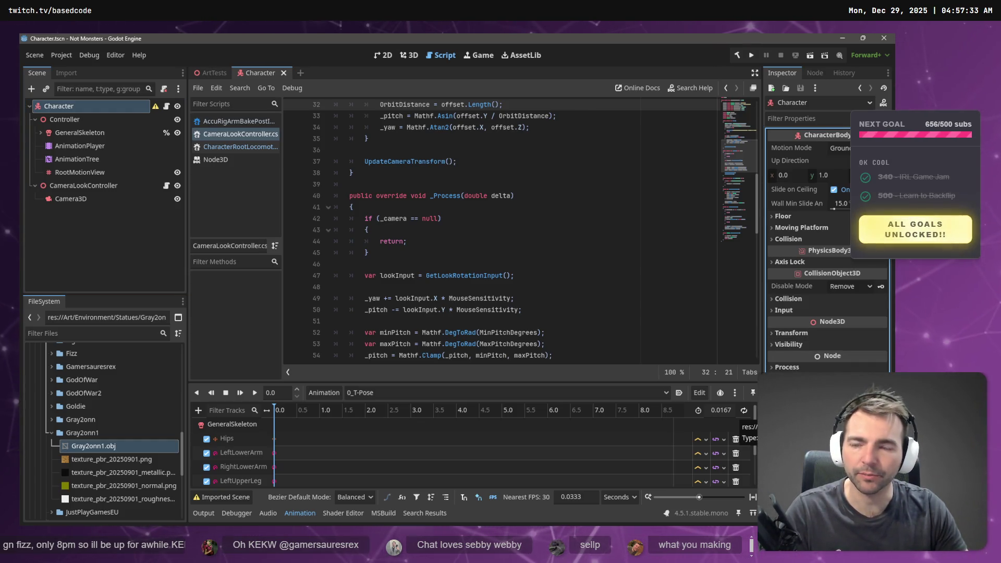
scroll(565, 181, down, 6)
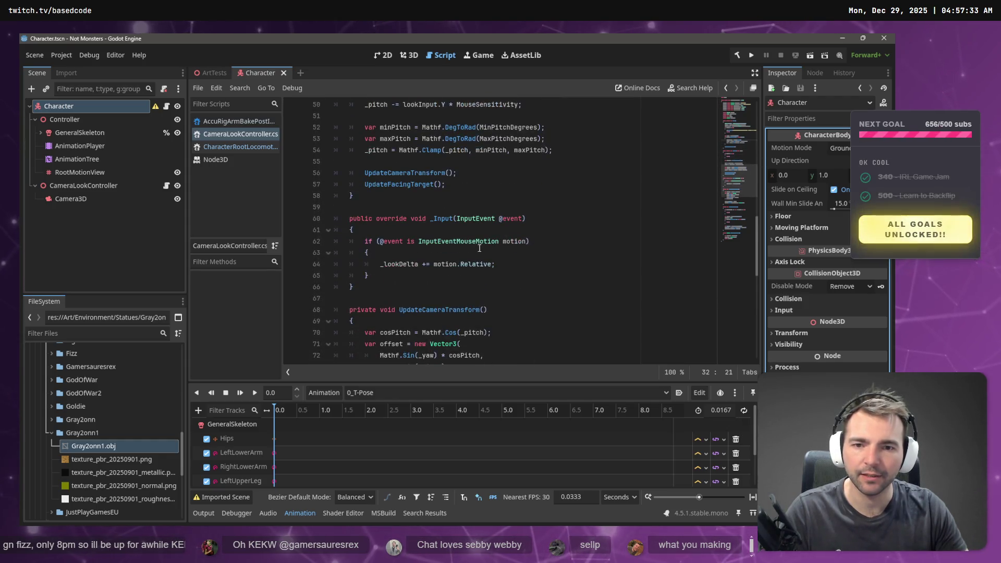
scroll(431, 223, down, 5)
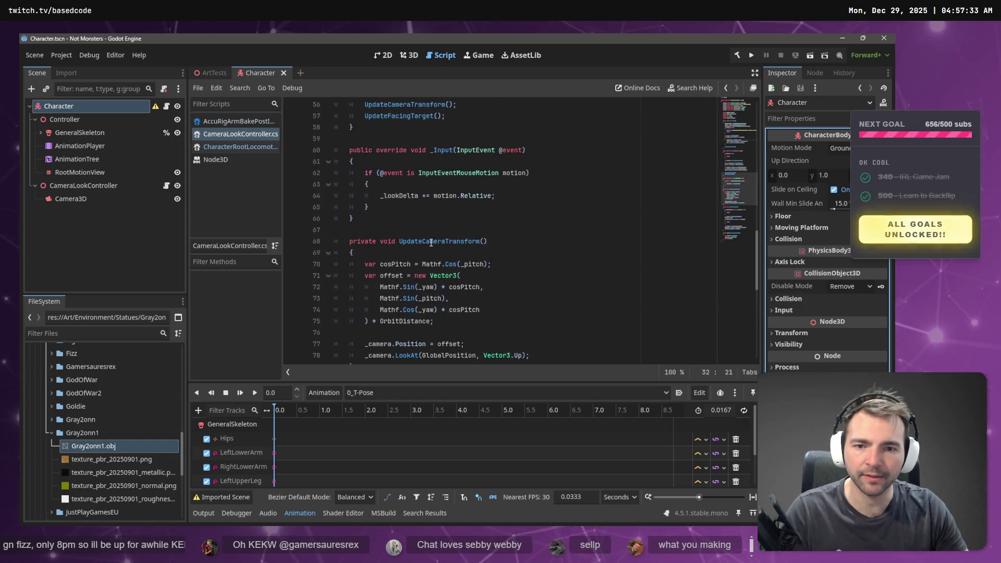
scroll(409, 203, down, 7)
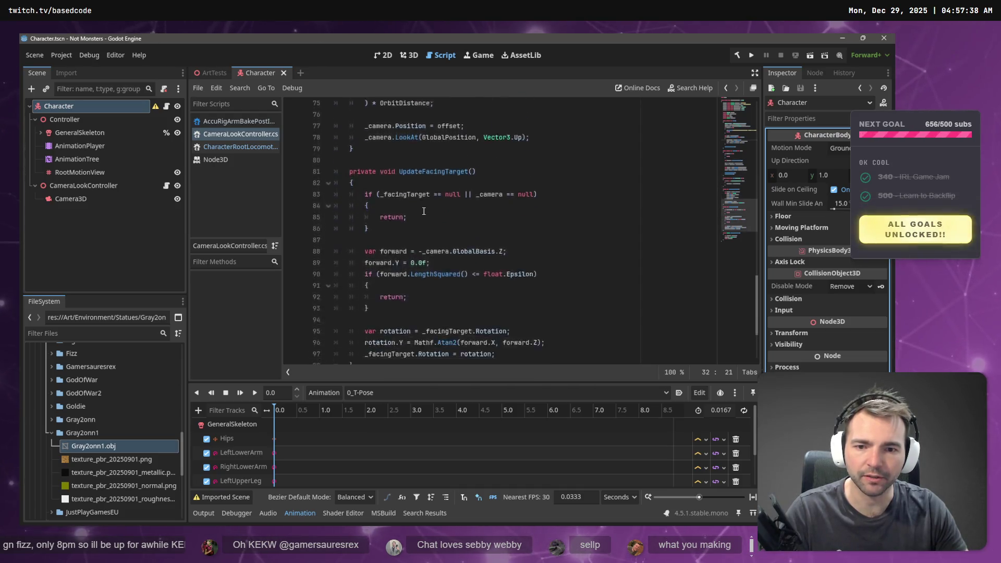
- Examine the _facingTarget.Rotation, _lookDelta reset, offset and UpdateCameraTransform code in CameraLookController.cs
click(381, 242)
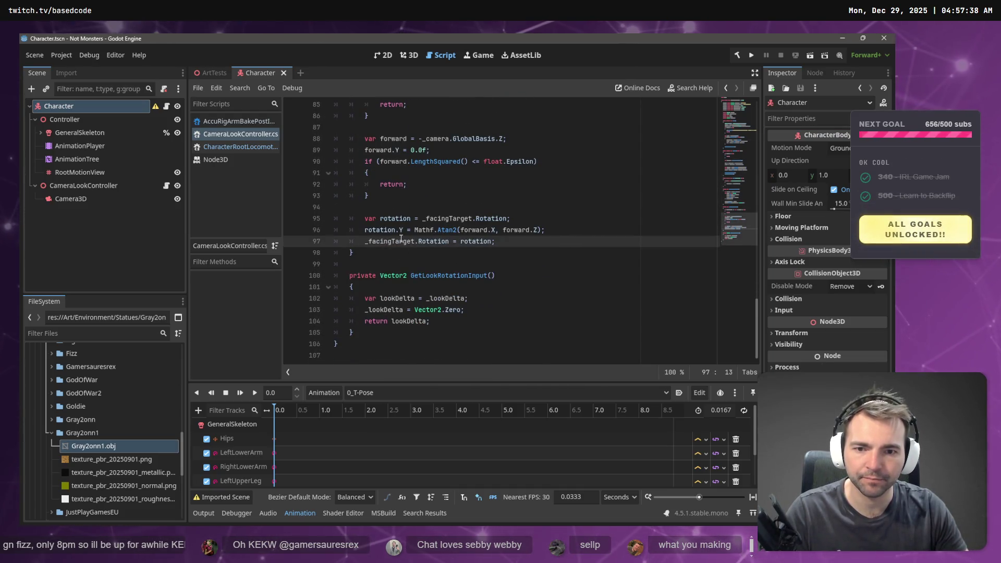
click(383, 309)
scroll(420, 257, up, 7)
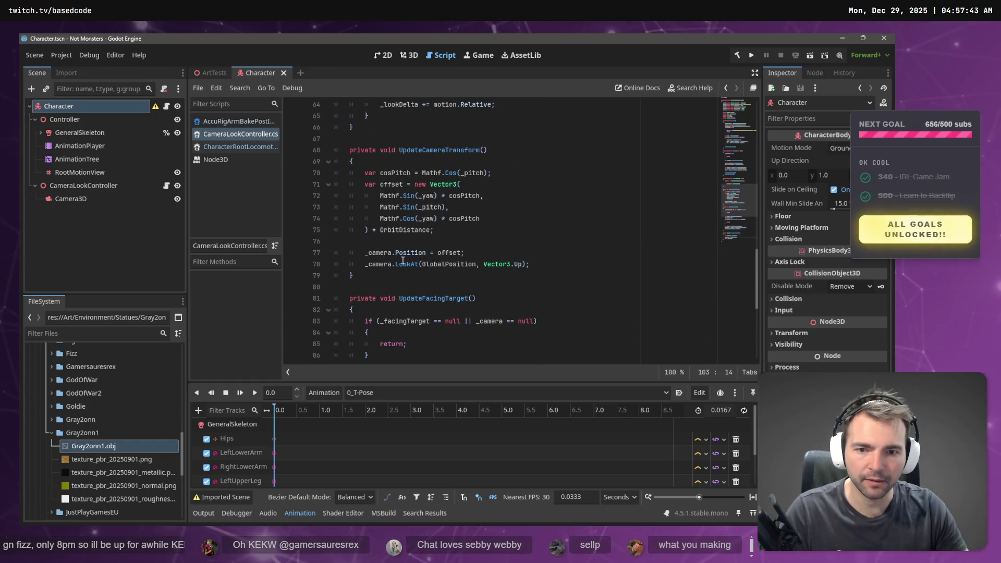
double_click(448, 252)
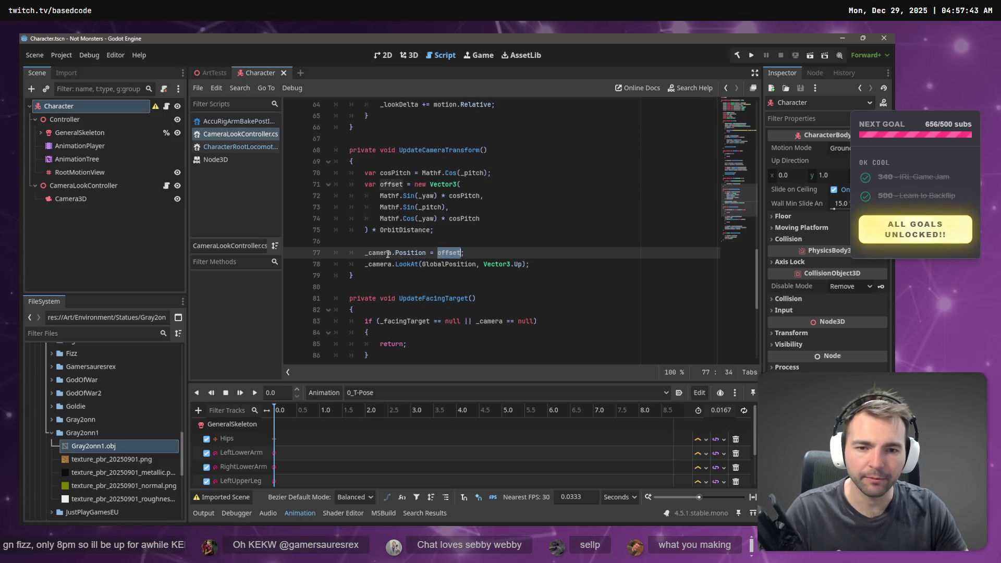
scroll(471, 259, up, 1)
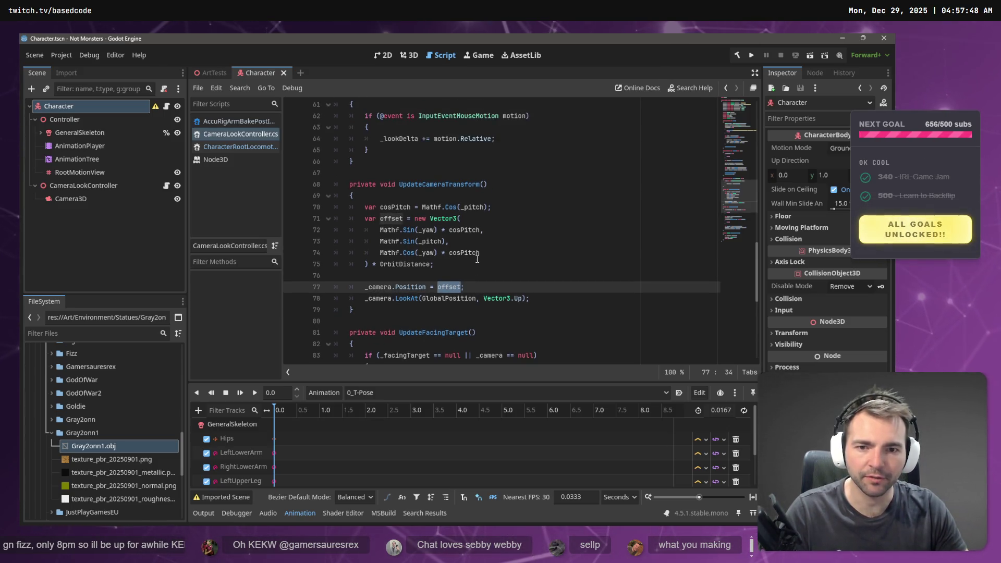
double_click(435, 184)
scroll(484, 228, up, 1)
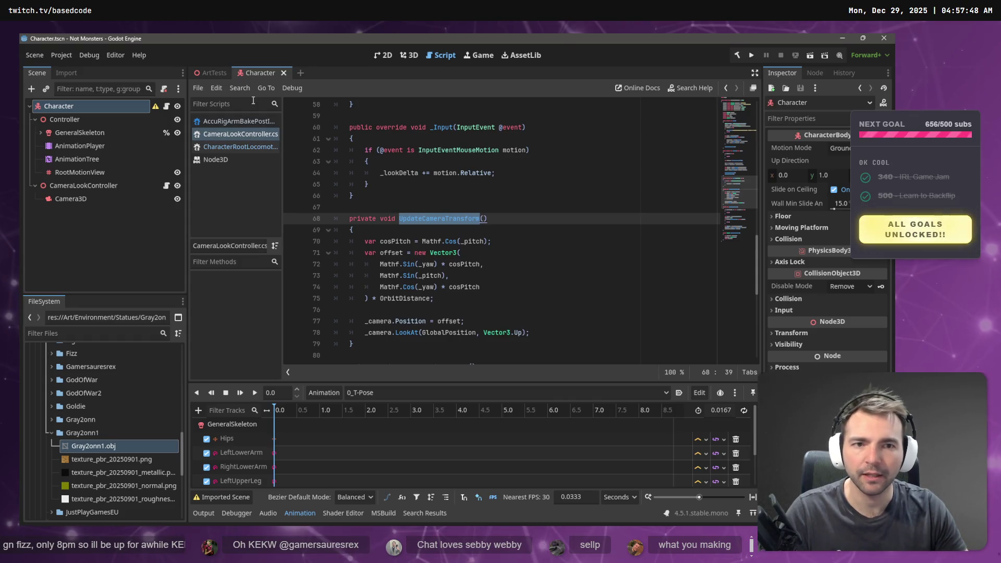
- Open CharacterRootLocomotion.cs and inspect the Velocity = deltaMove and MoveAndSlide lines
click(241, 136)
click(242, 147)
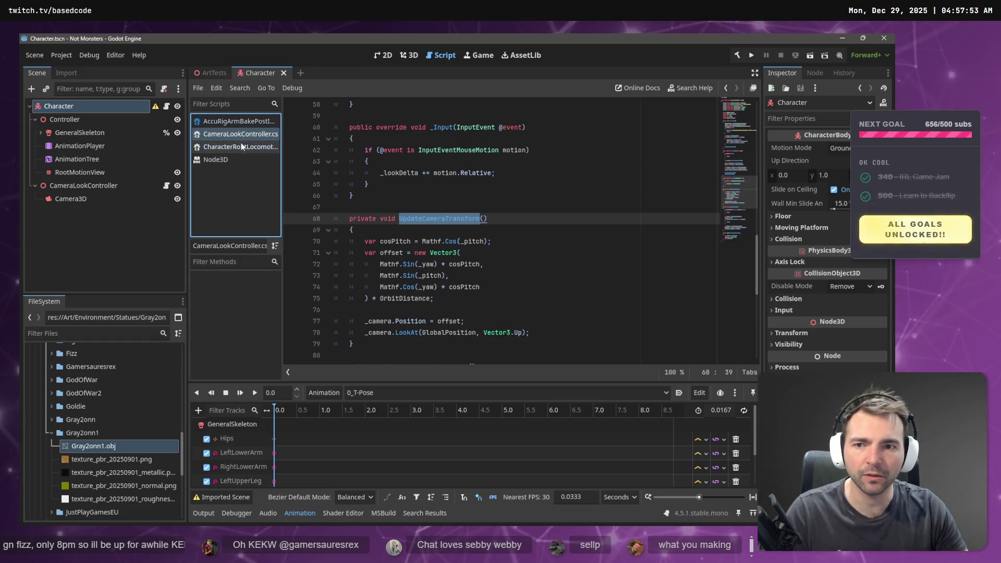
drag(448, 328, 388, 333)
click(385, 337)
drag(454, 325, 330, 319)
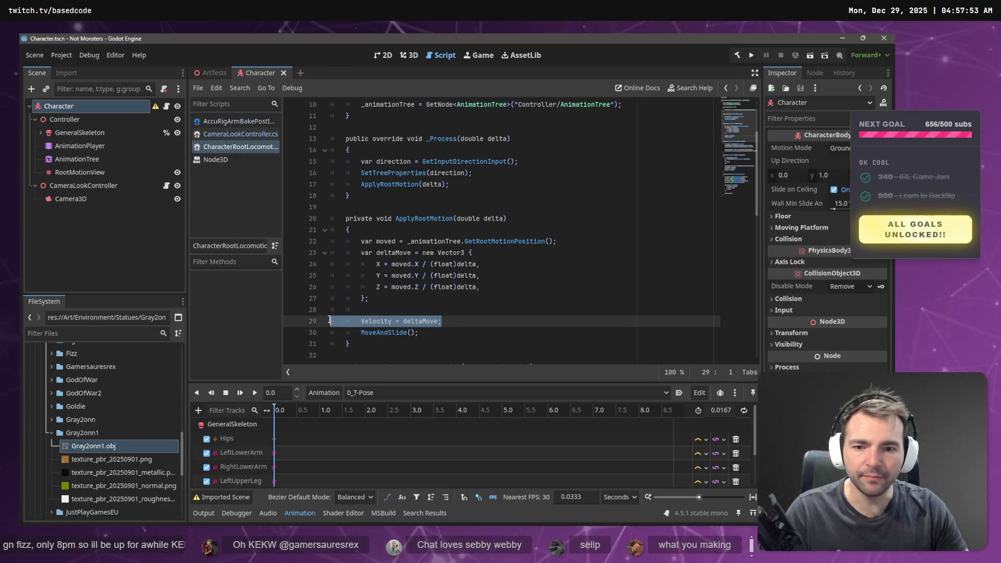
double_click(427, 322)
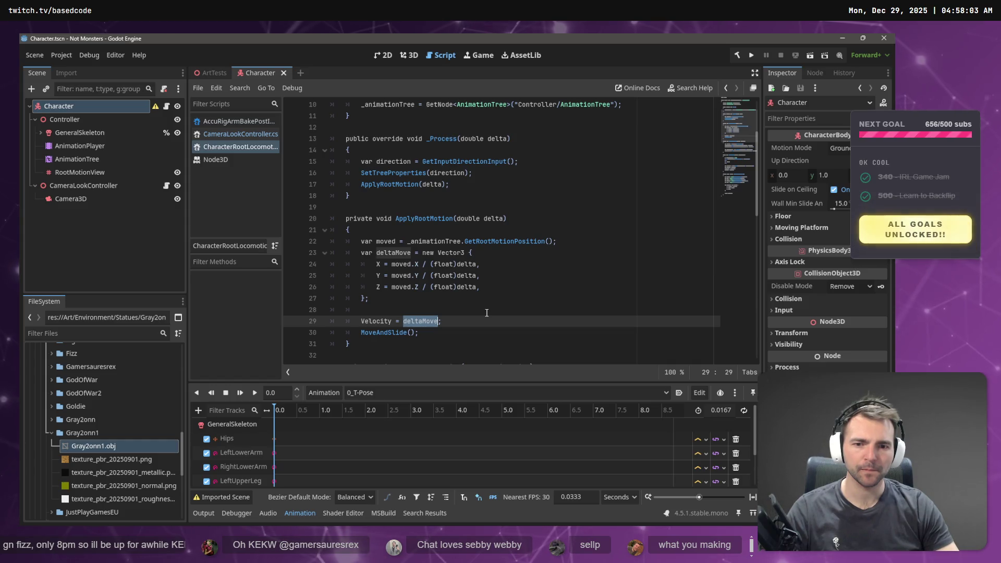
key(alt+Tab)
key(alt+Tab)
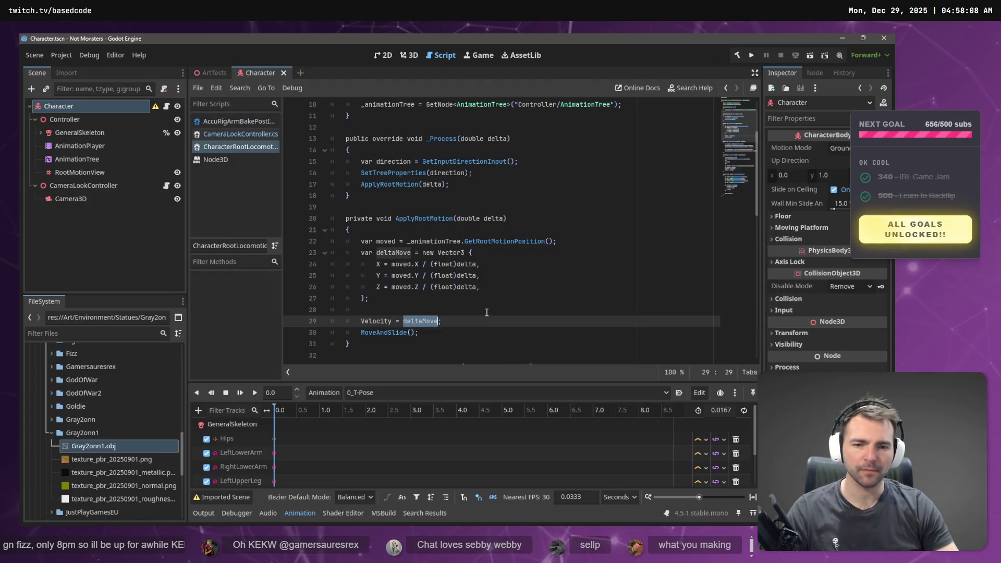
key(alt+Tab)
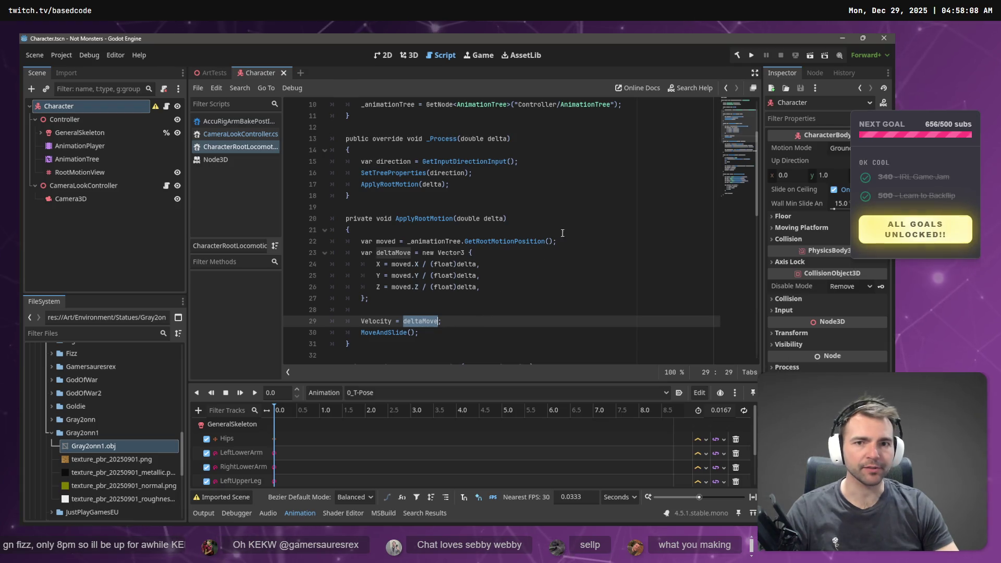
- Run the current scene, watch the mummy turn in place, then stop the game with F8
click(812, 58)
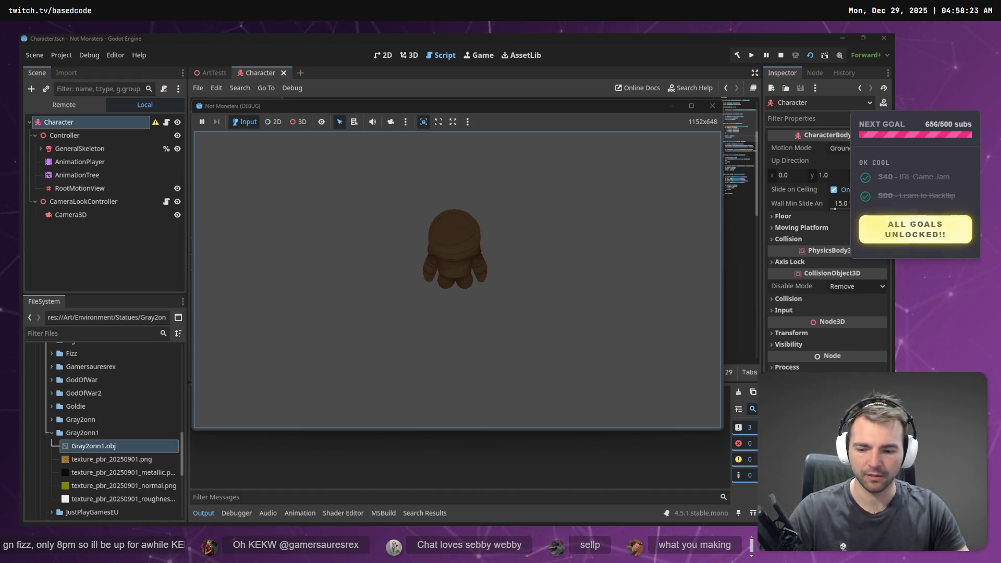
key(F8)
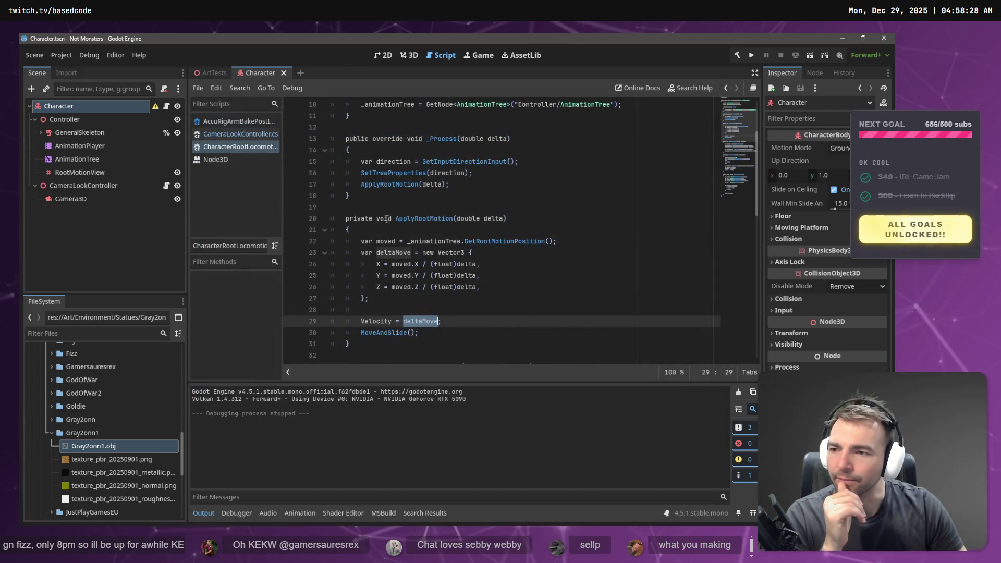
- Delete the commented-out guard lines 45–49 in FaceDirection, then switch to VS Code
scroll(468, 244, up, 3)
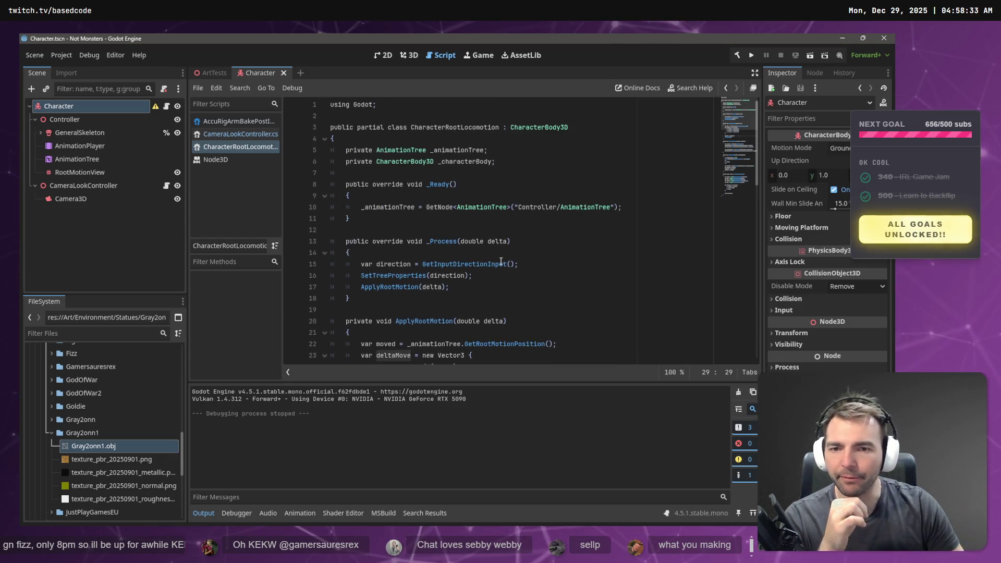
scroll(551, 258, down, 5)
scroll(551, 257, up, 5)
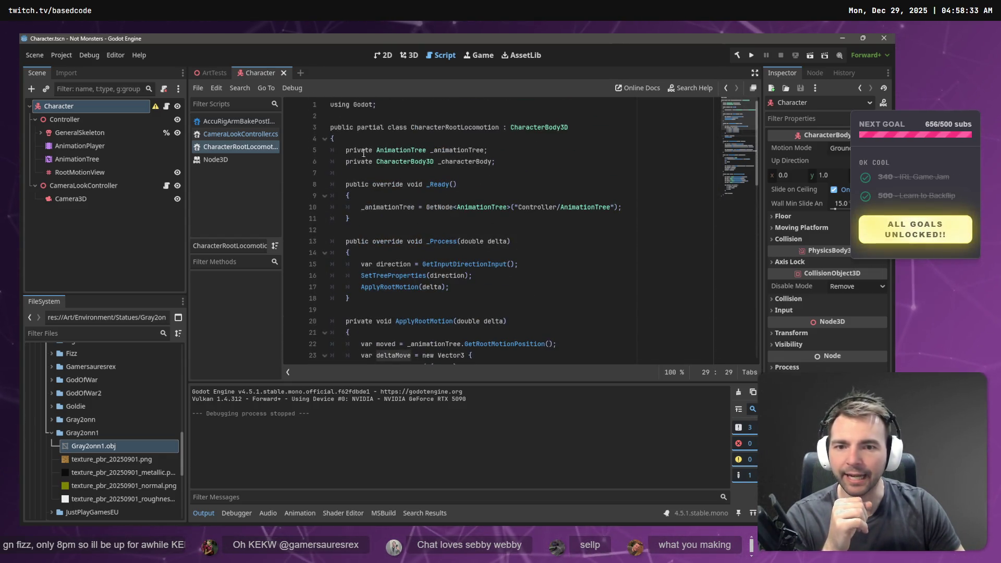
scroll(348, 143, down, 12)
scroll(490, 254, up, 2)
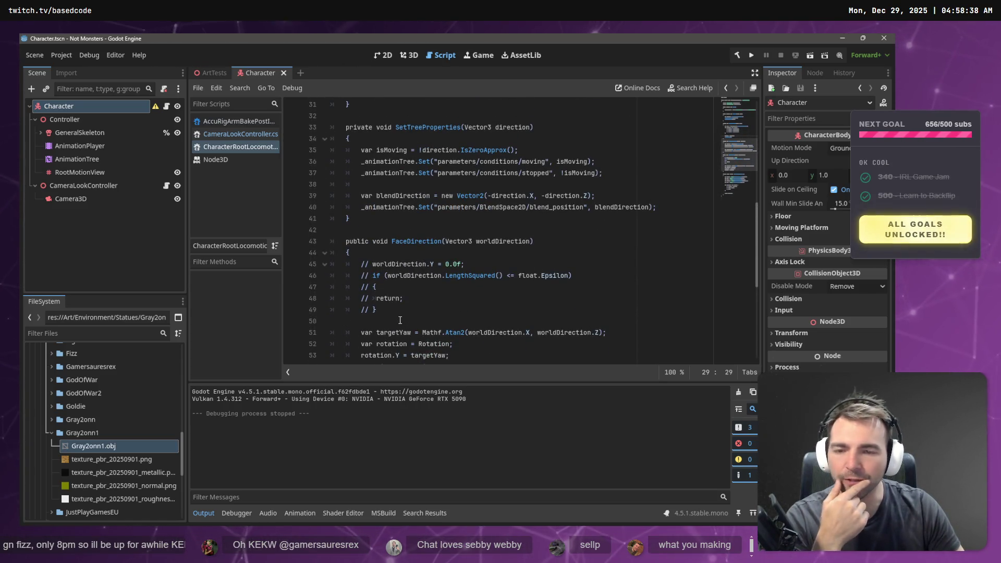
click(408, 311)
scroll(414, 312, down, 1)
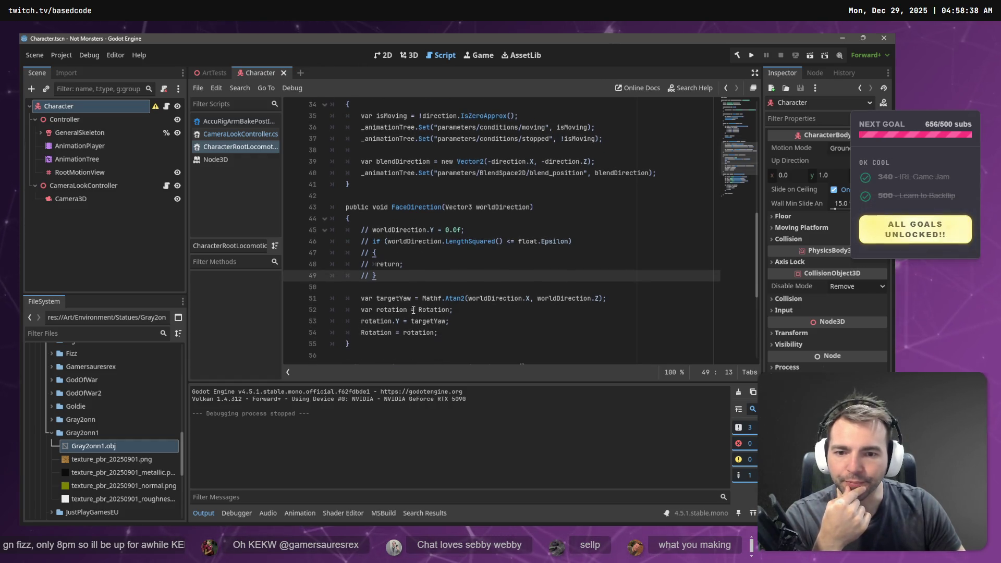
key(Down)
key(Down)
key(Down)
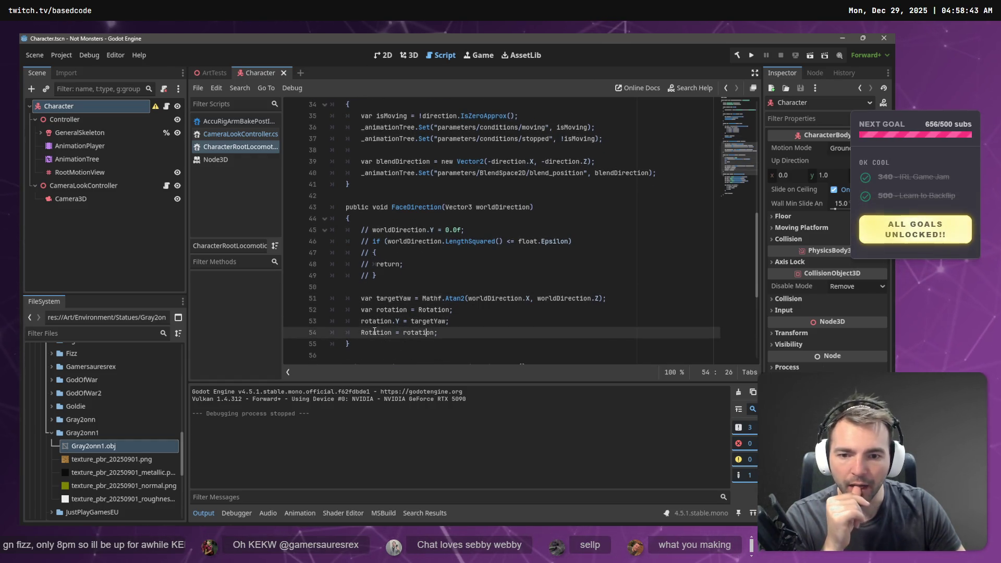
drag(407, 276, 331, 230)
key(BackSpace)
key(BackSpace)
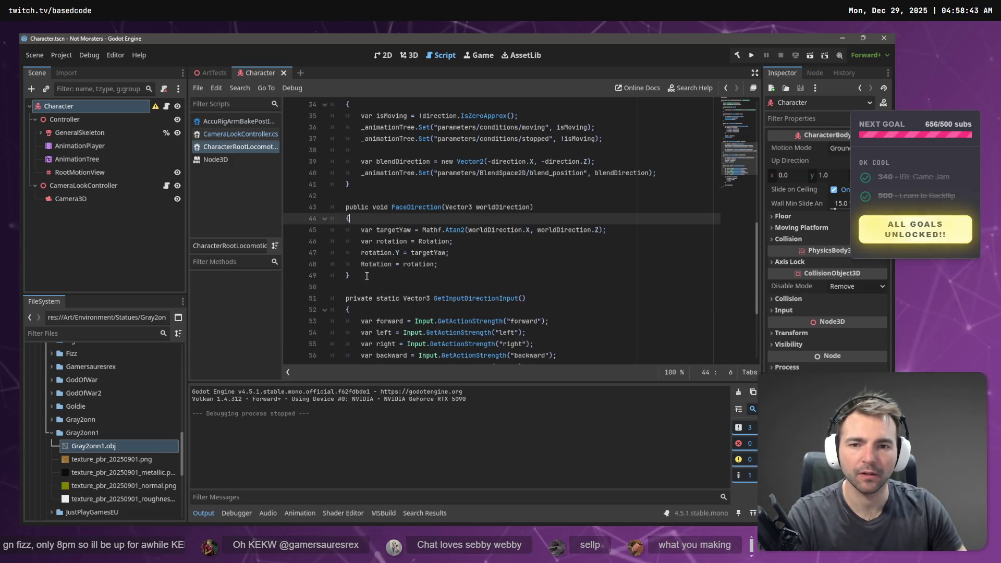
key(alt+Tab)
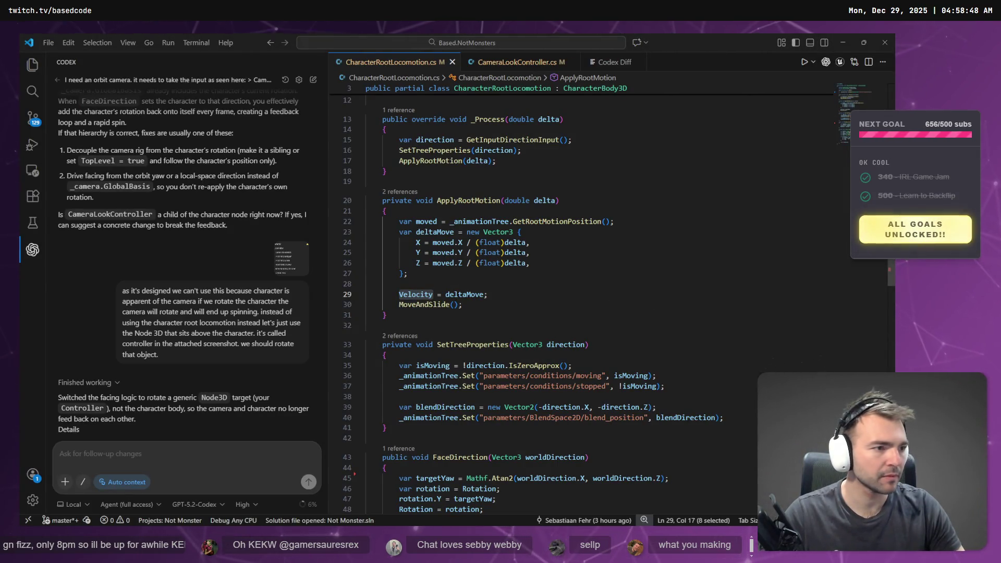
- Dictate a Codex note: camera turning works but the character teleports back to start; open CameraLookController.cs
key(super+h)
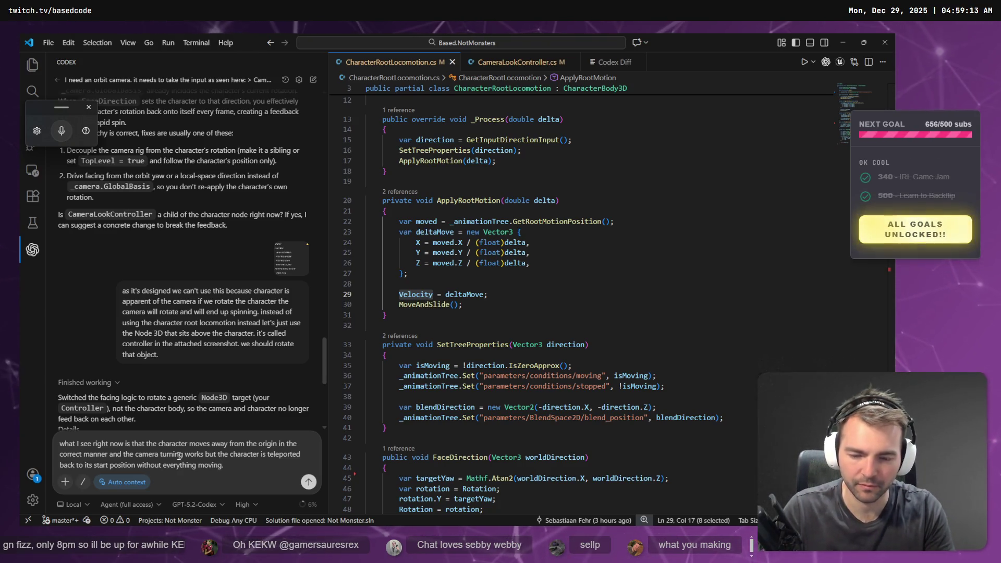
click(517, 62)
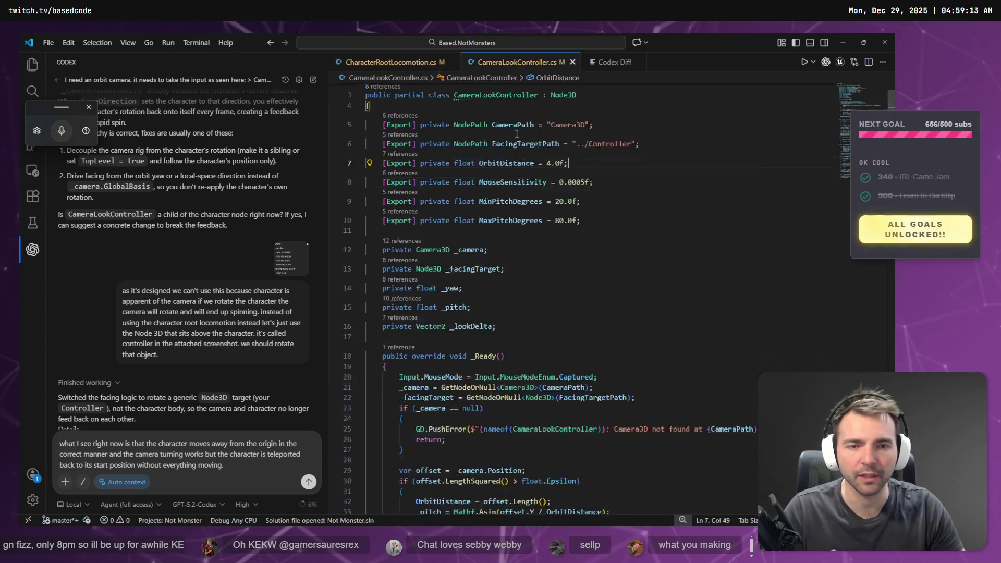
scroll(476, 208, down, 5)
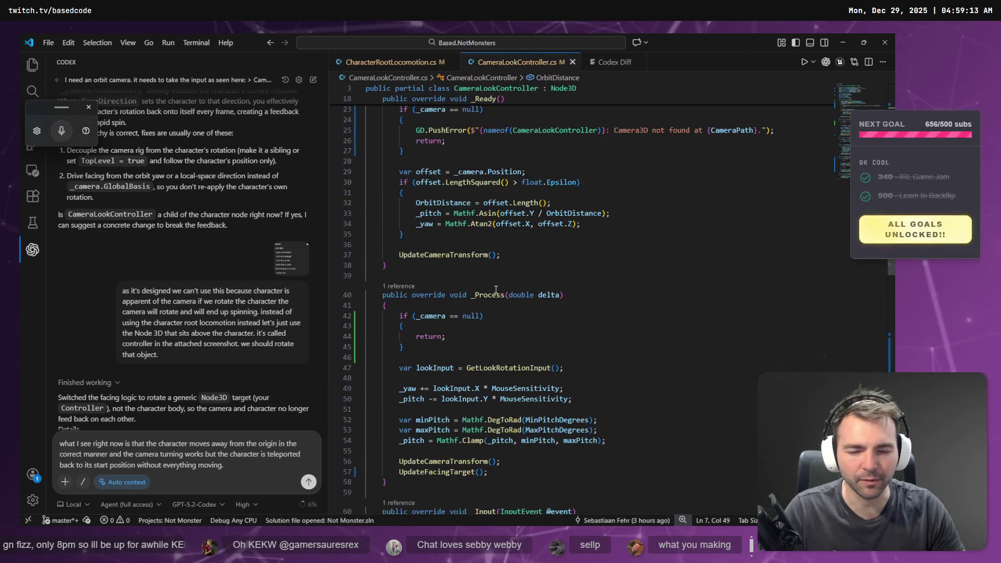
- Highlight the uses of UpdateCameraTransform and FacingTargetPath in CameraLookController.cs
click(446, 255)
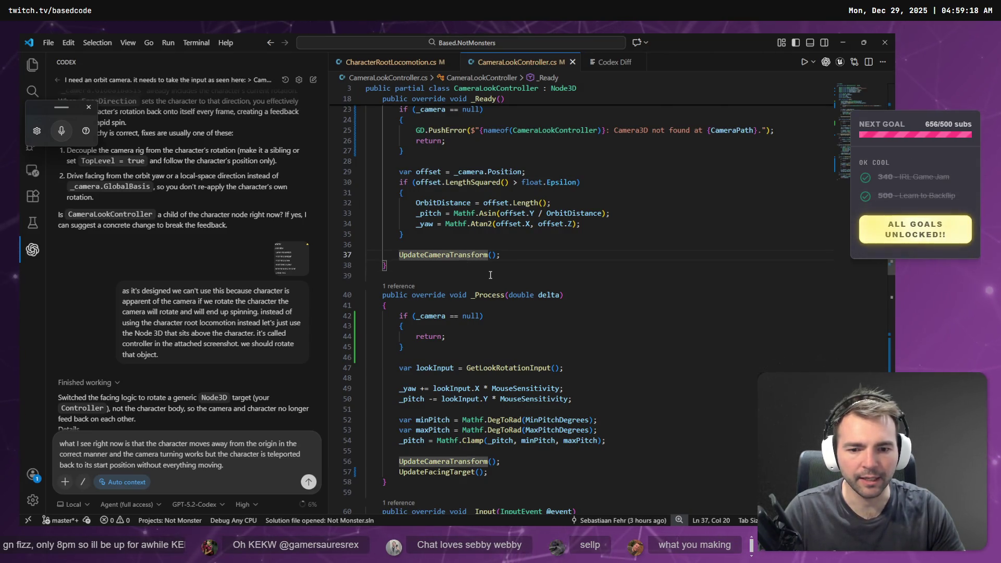
scroll(511, 301, up, 8)
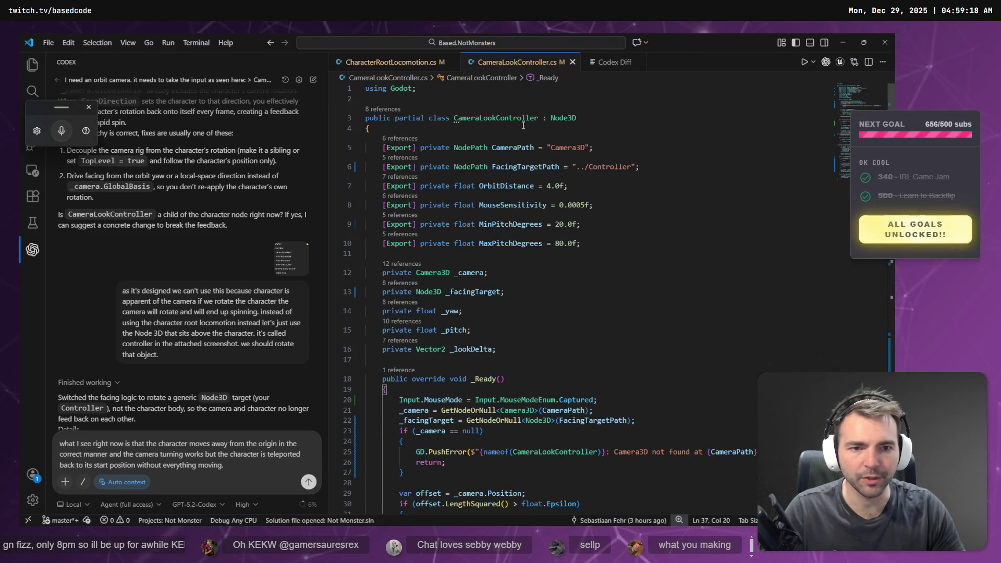
click(517, 168)
double_click(526, 168)
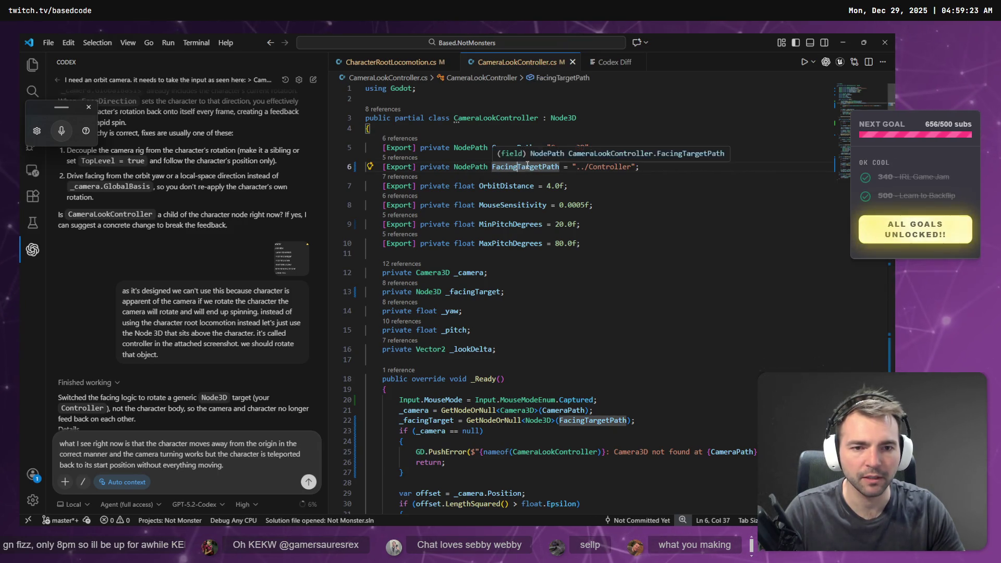
scroll(566, 267, down, 1)
- Search and cycle through every _facingTarget match, then return to CharacterRootLocomotion.cs
double_click(427, 374)
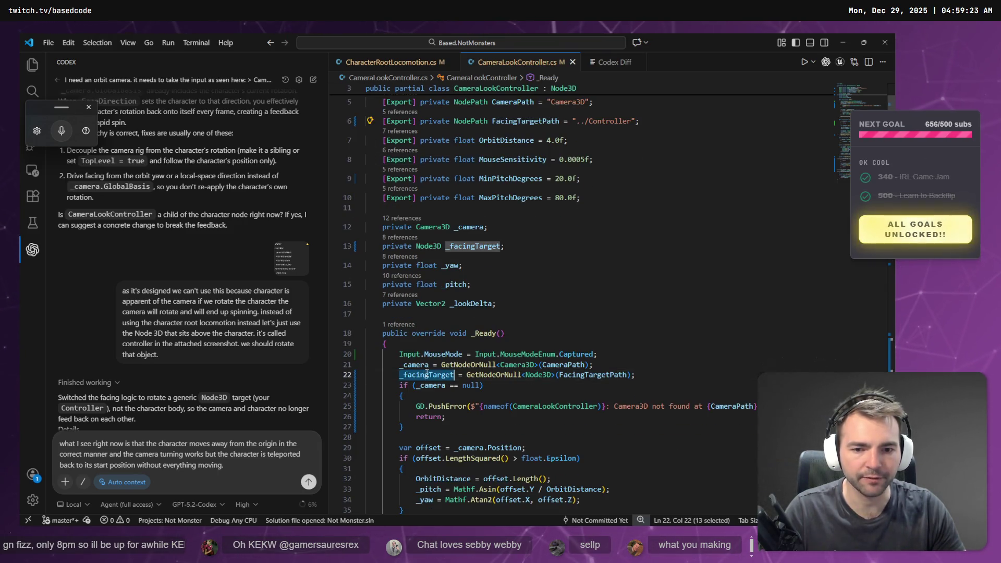
key(ctrl+f)
key(Return)
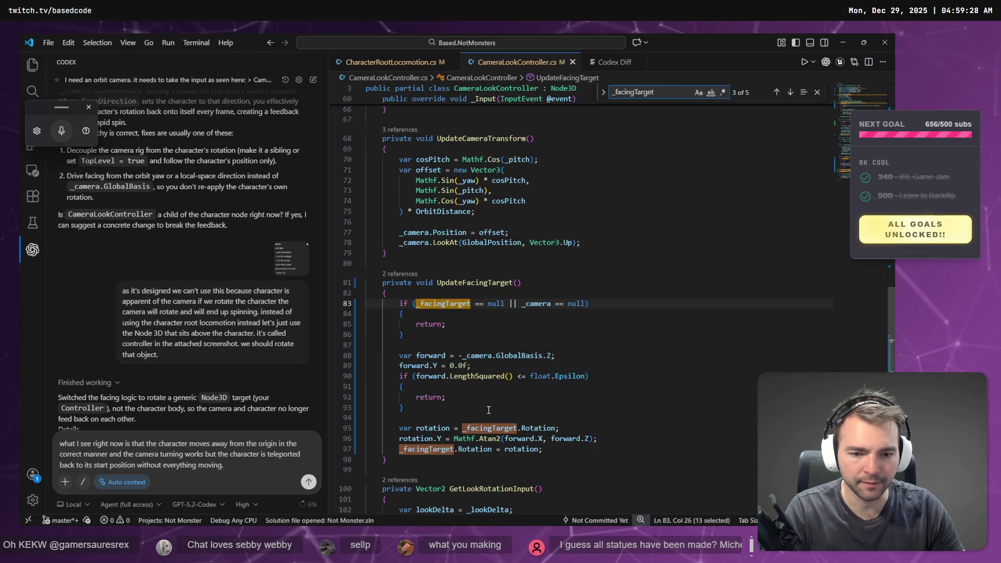
scroll(468, 407, down, 1)
key(Return)
key(Return)
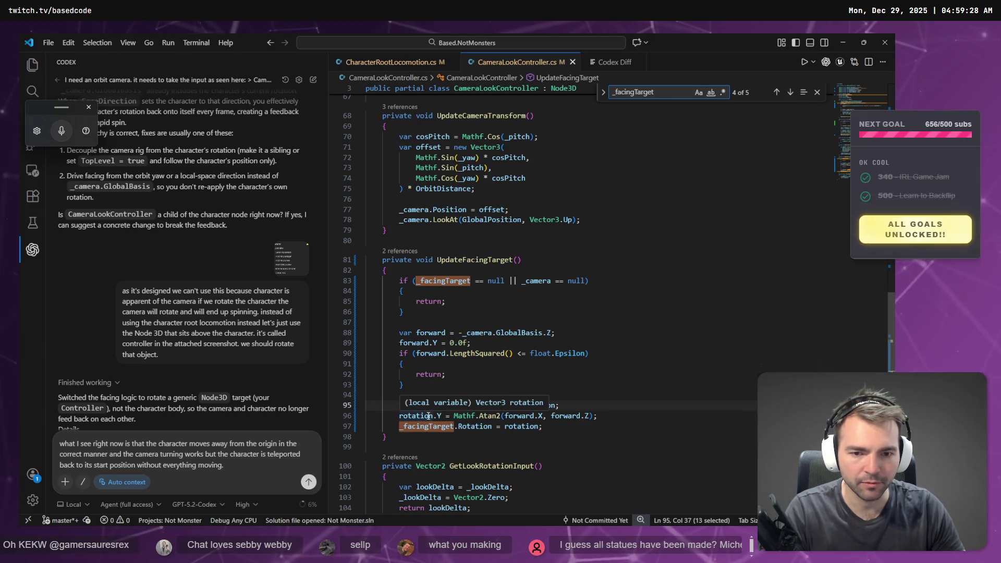
key(Return)
key(Return)
key(Return)
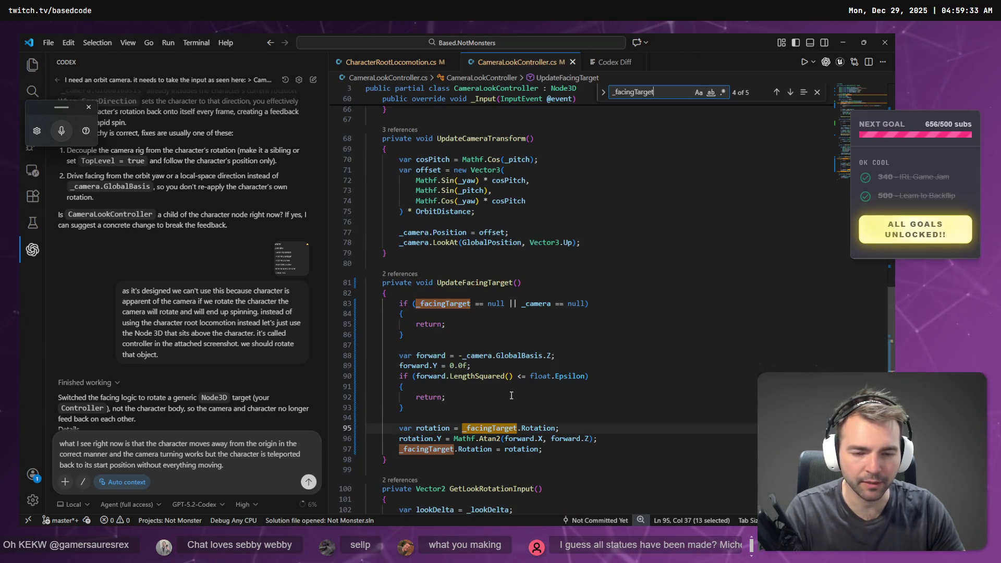
key(Return)
key(Return)
key(Return)
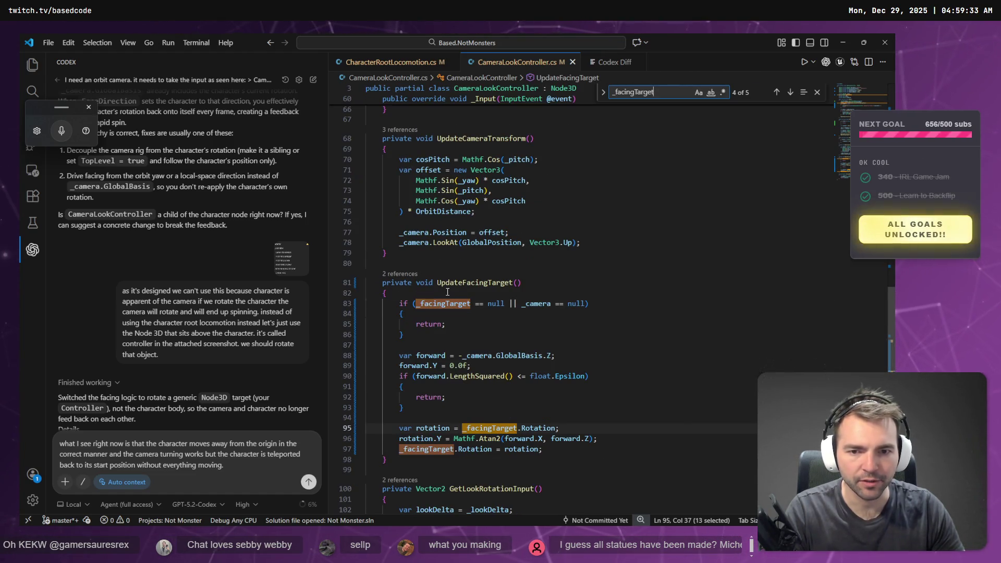
scroll(448, 292, down, 4)
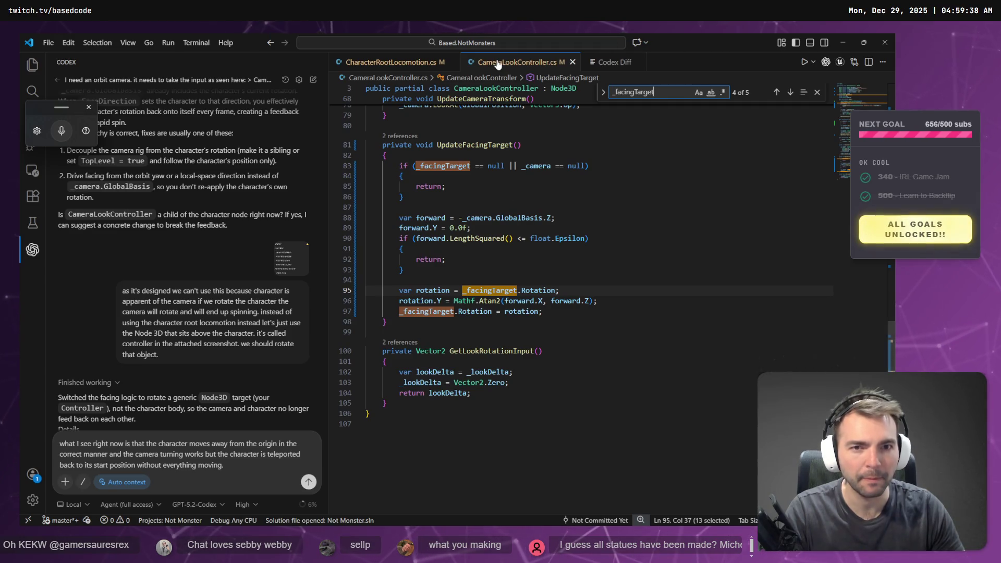
click(391, 62)
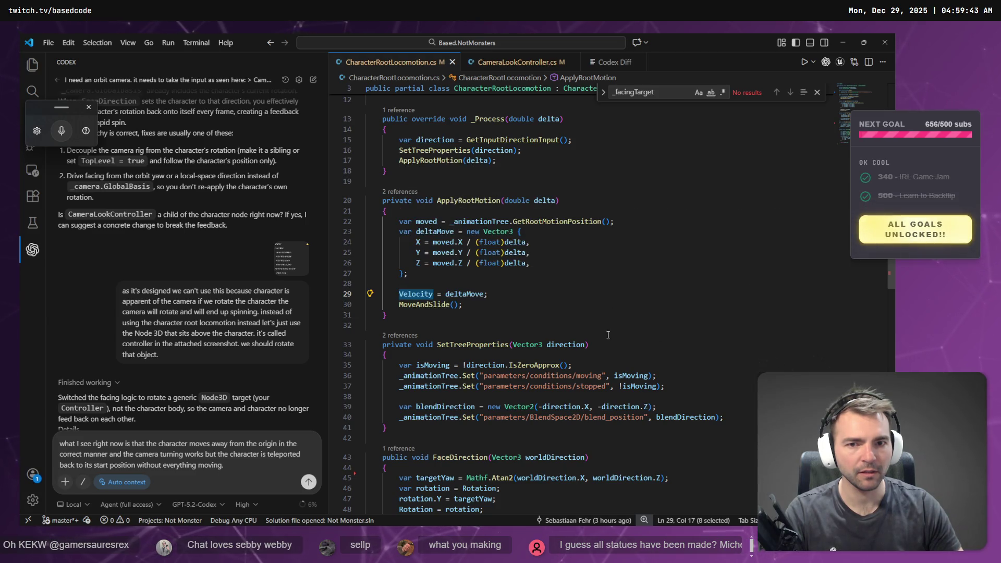
- Switch to Godot and open the ArtTests scene, with CharacterRootLocomotion.cs in the script editor
scroll(608, 336, down, 7)
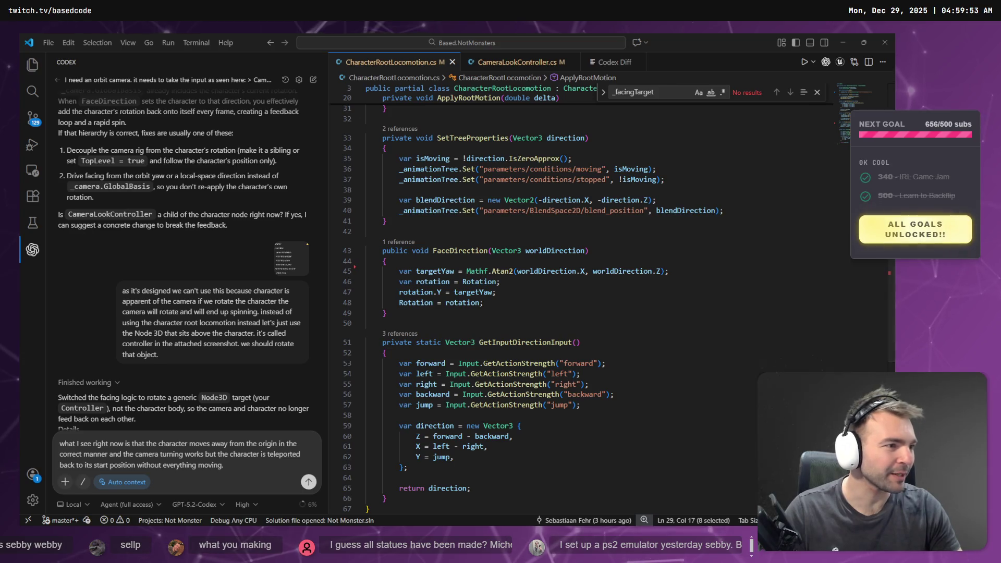
key(alt+Tab)
click(214, 73)
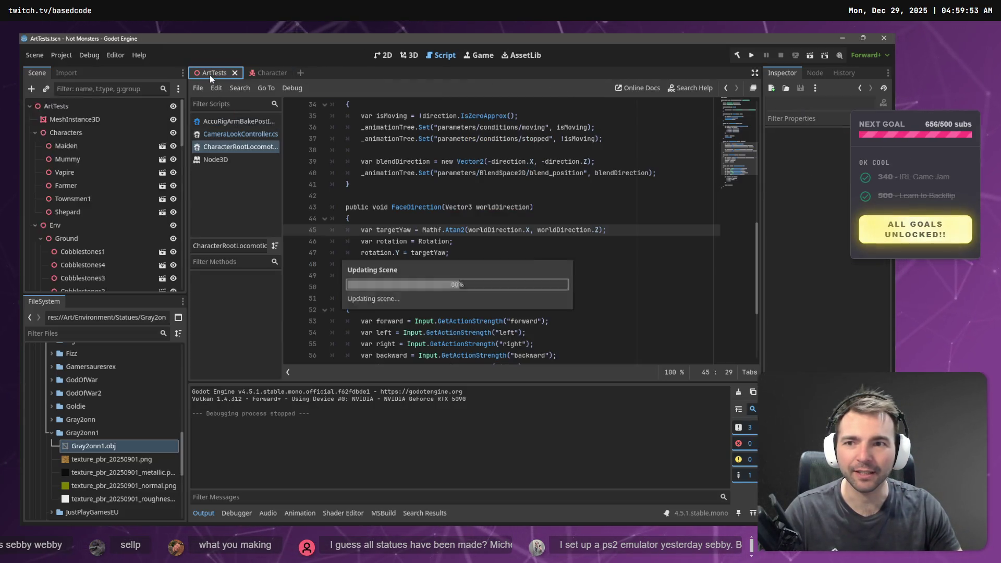
- Show ArtTests in the 3D view and fly past the wolf, axe-warrior and dwarf statues
right_click(515, 176)
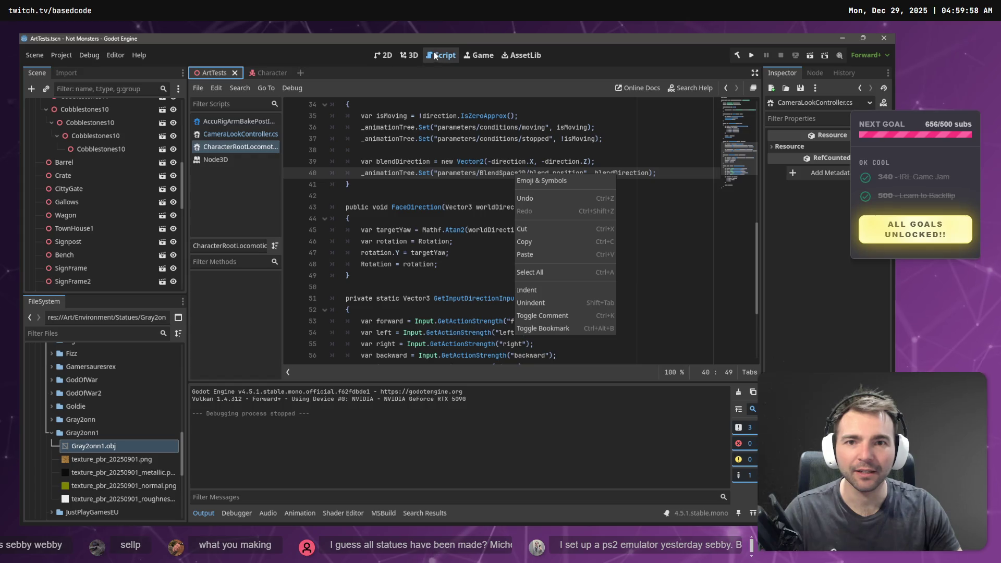
click(405, 55)
click(410, 58)
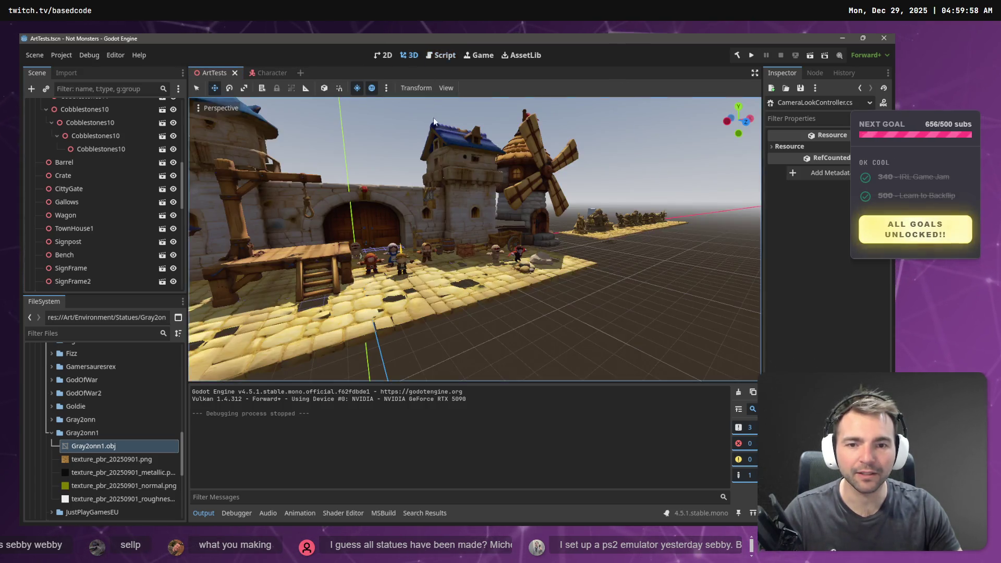
key(w)
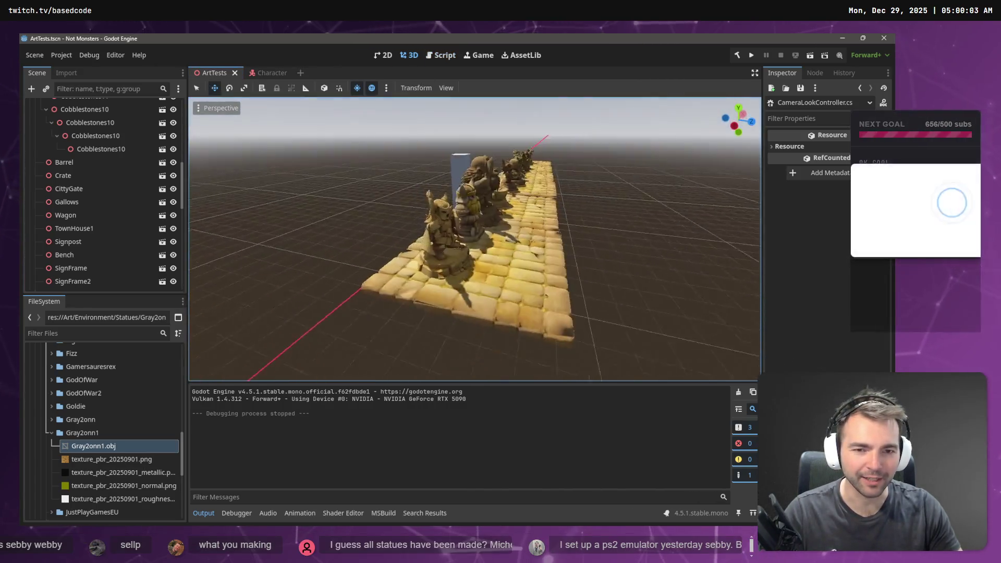
key(a)
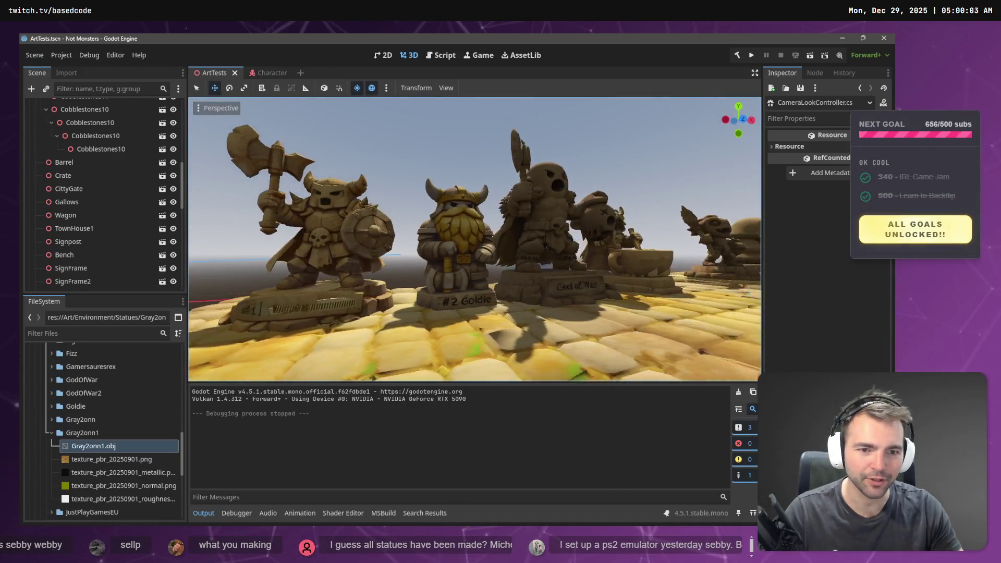
key(d)
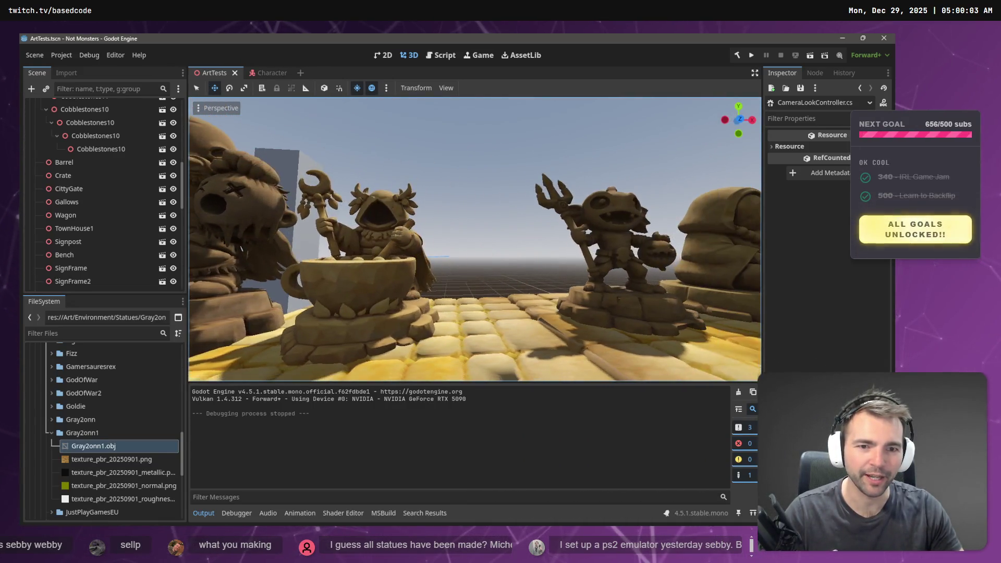
key(d)
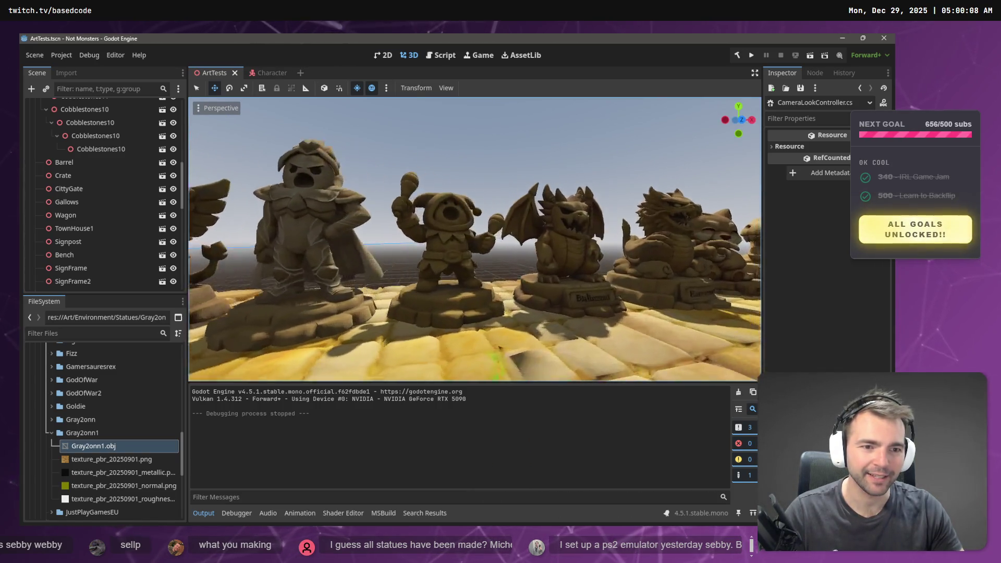
key(d)
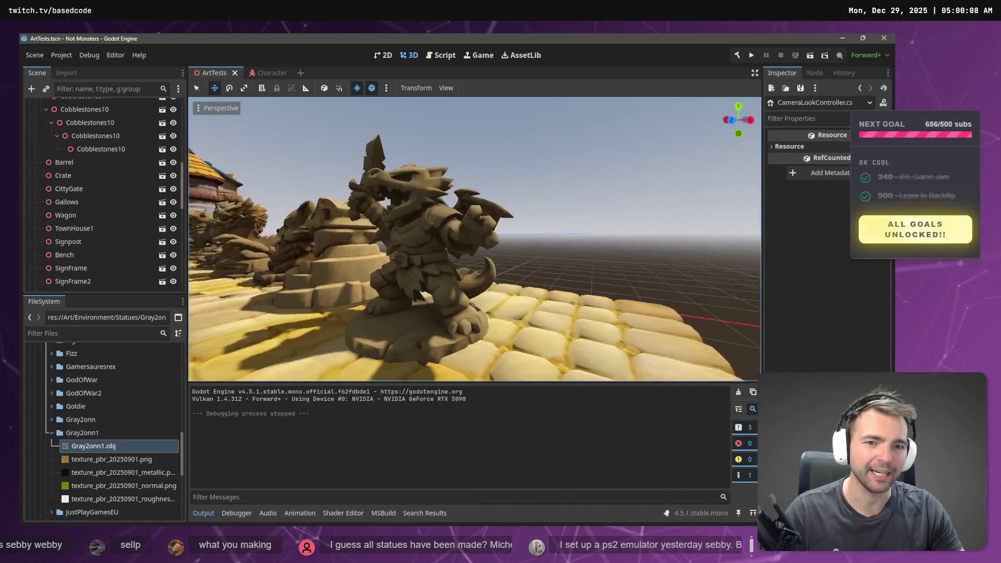
key(d)
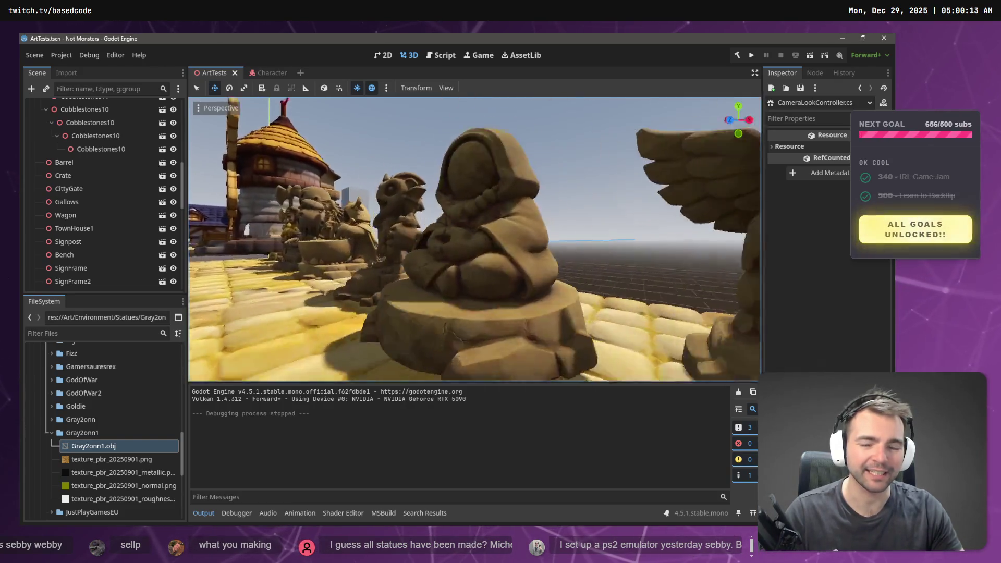
- Pull back to view the village gate and characters, open the Character scene, then return to VS Code
key(s)
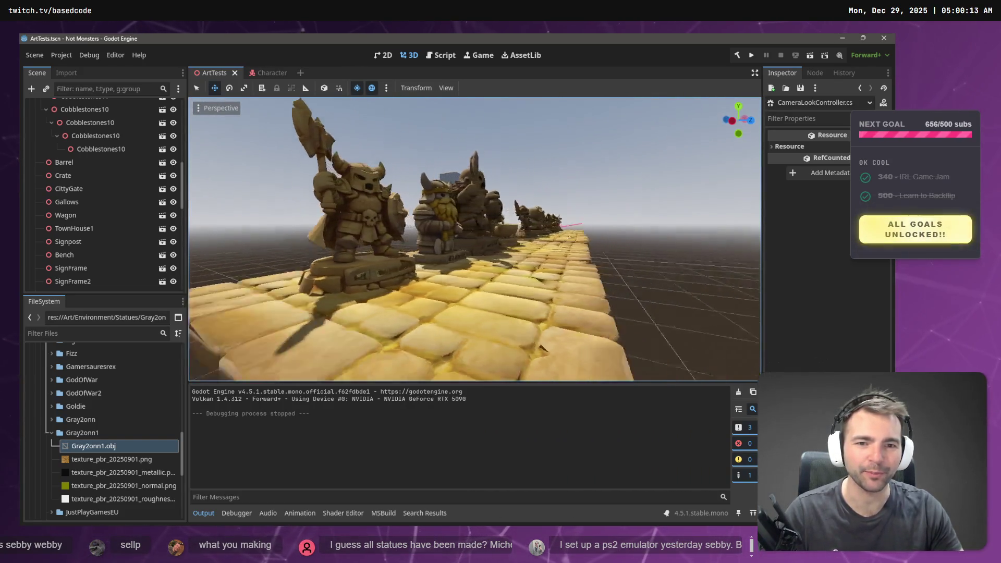
key(w)
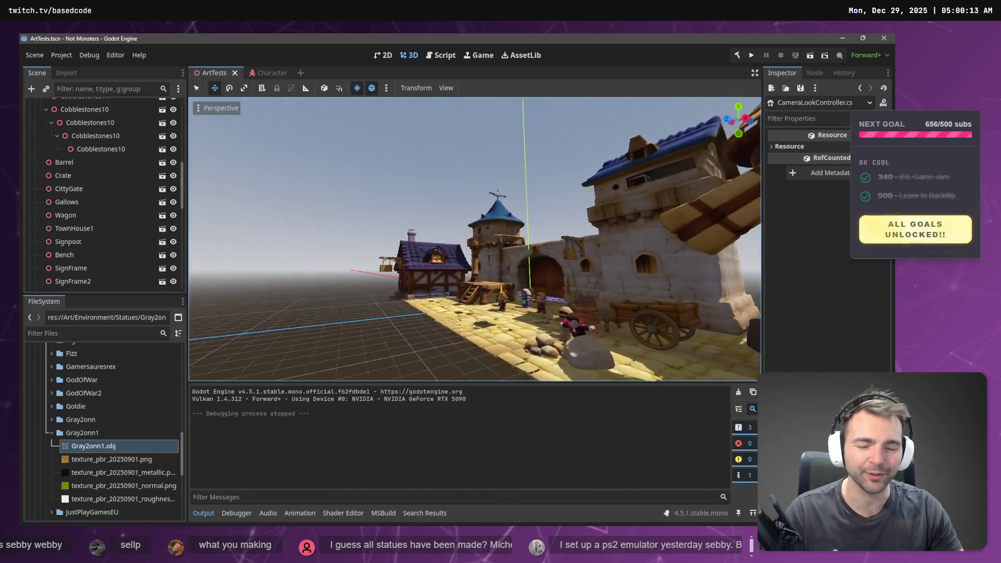
key(d)
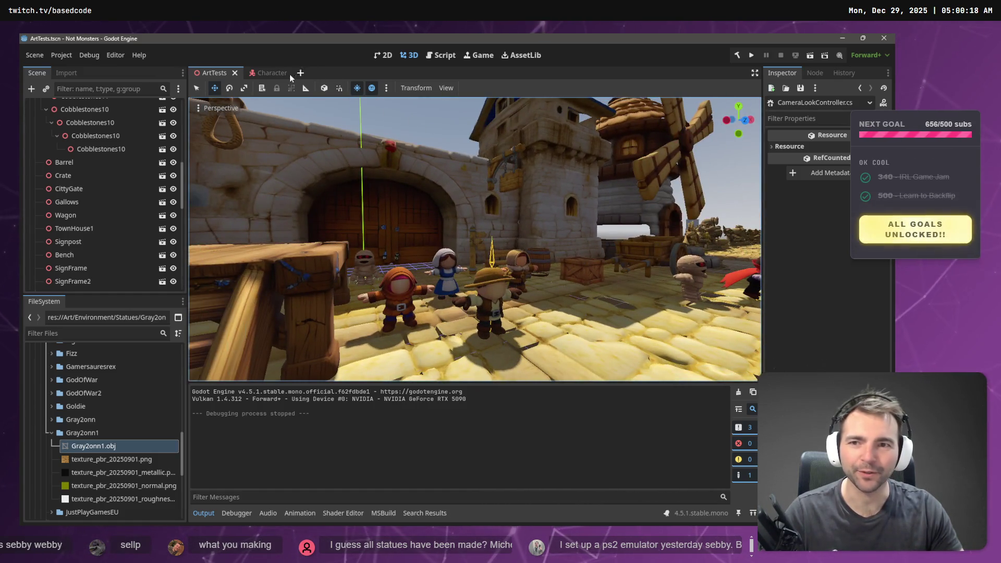
click(276, 73)
key(alt+Tab)
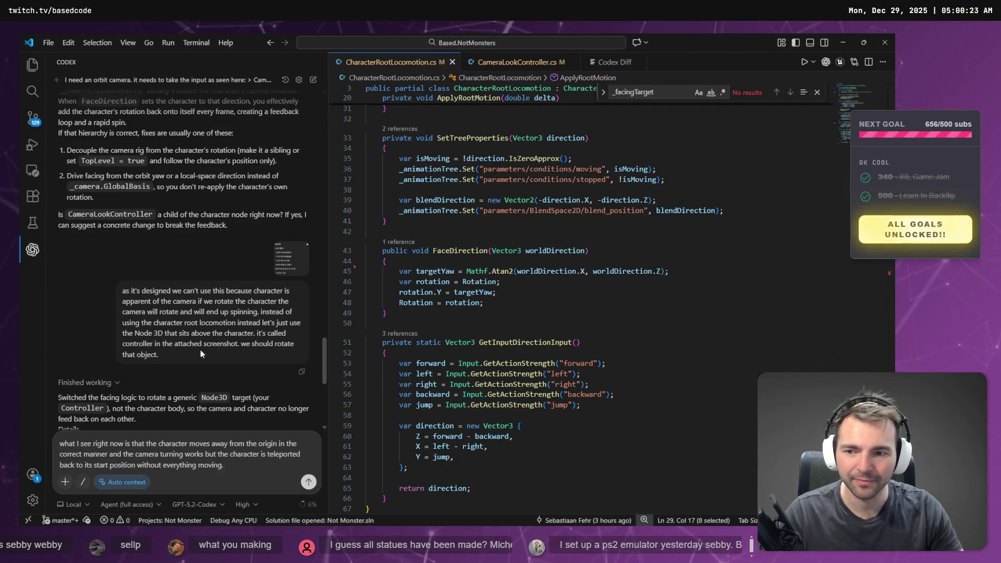
- Review the returned direction and SetTreeProperties blend position code, then start a new line in the Codex draft
key(alt+Tab)
key(alt+Tab)
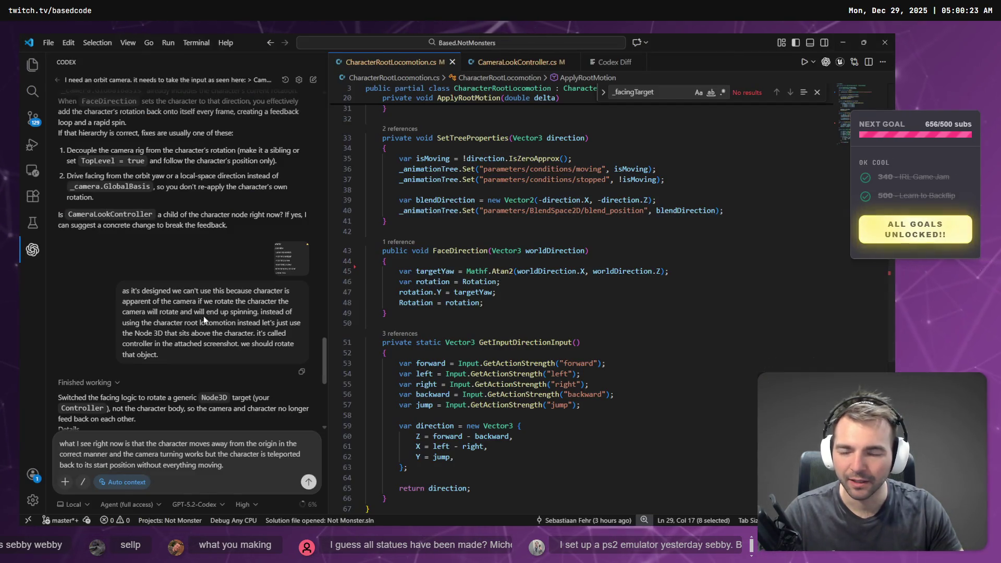
scroll(495, 320, down, 2)
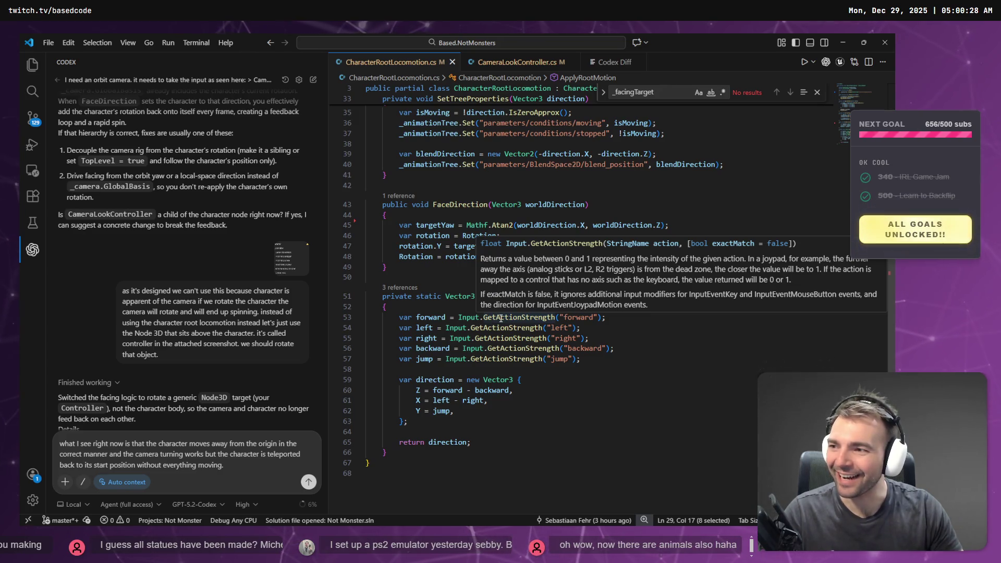
scroll(496, 344, down, 1)
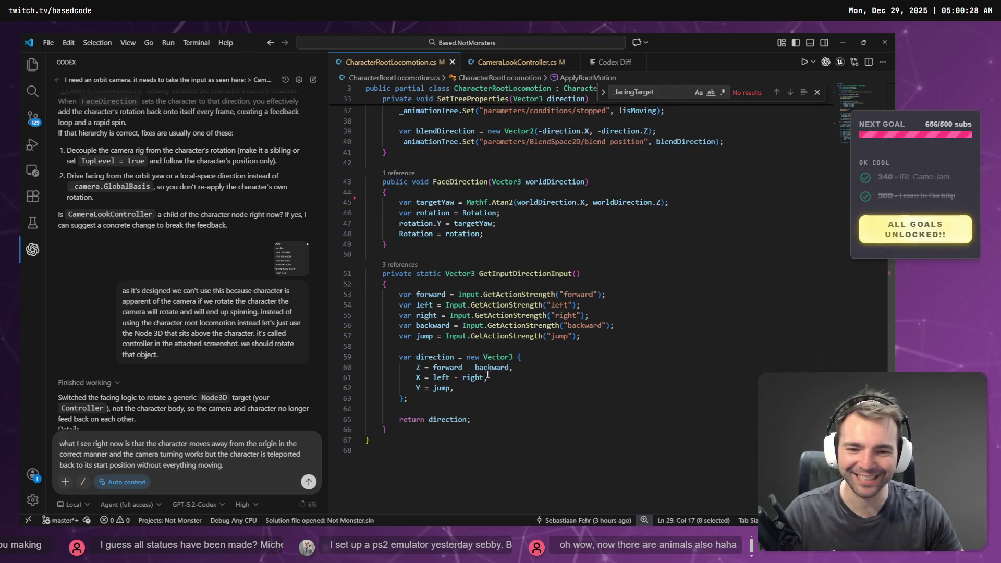
click(450, 420)
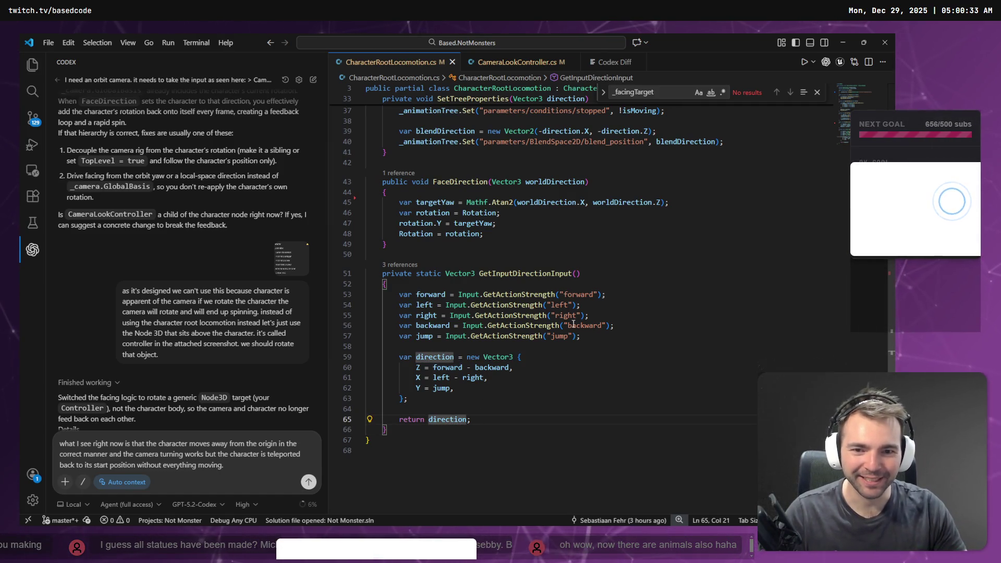
scroll(574, 328, up, 5)
click(437, 302)
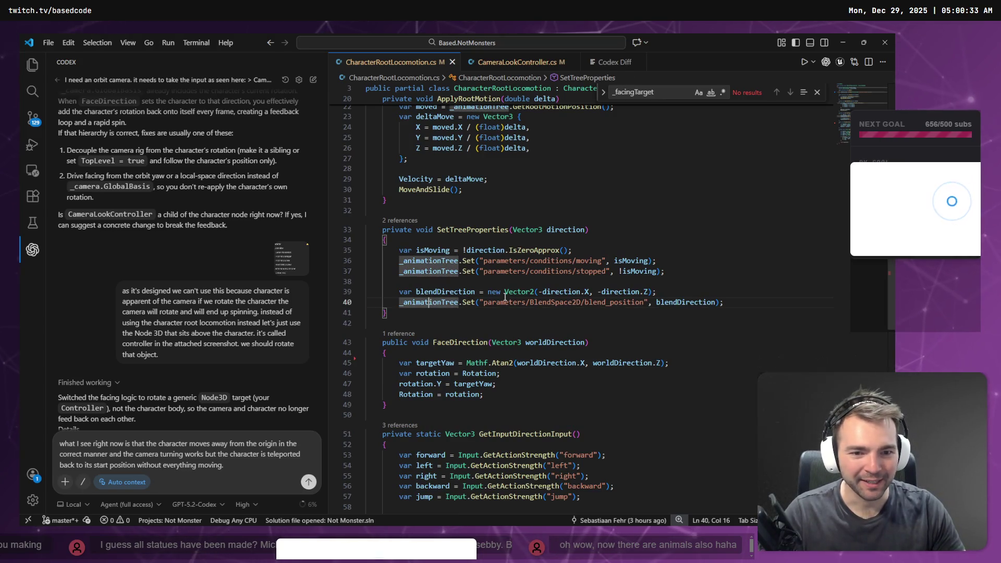
click(445, 302)
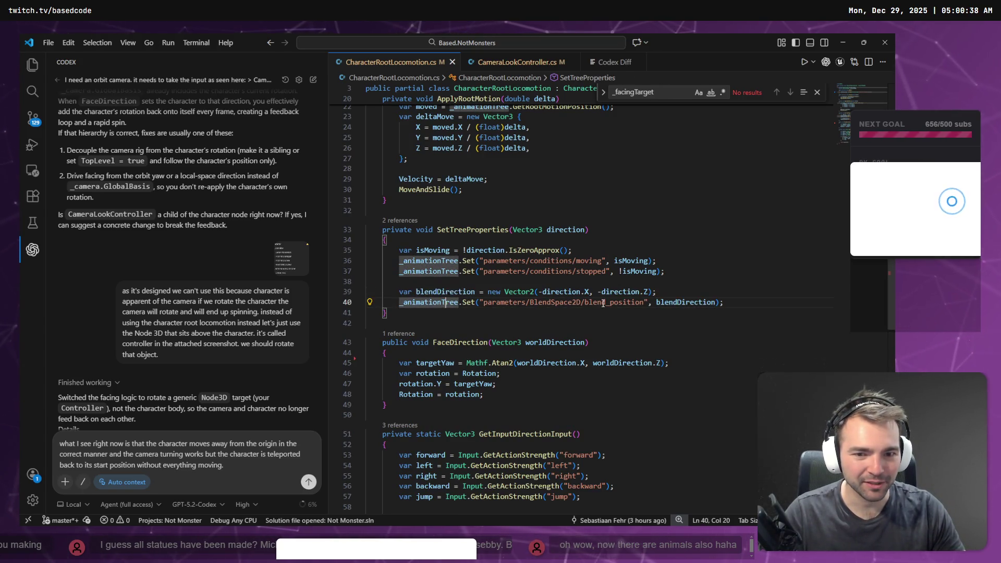
click(258, 476)
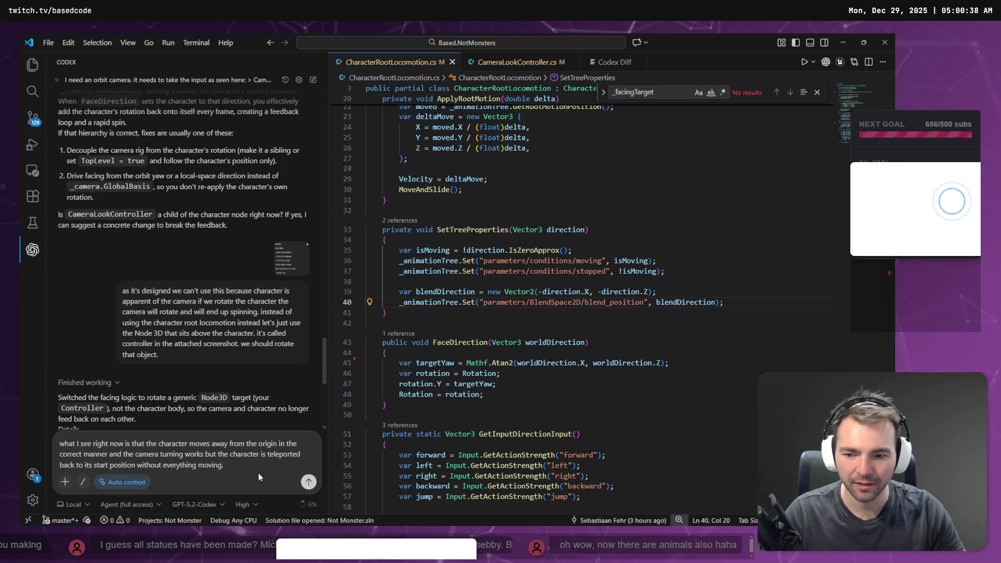
key(shift+Return)
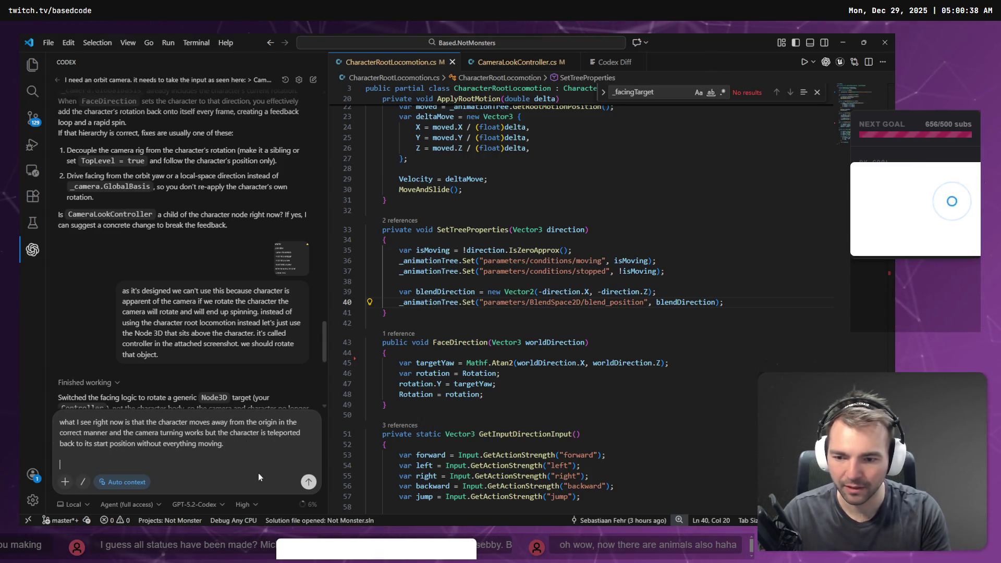
- Dictate 'what could be causing this?' and send the report to Codex
key(super+h)
text(what could be causing this?)
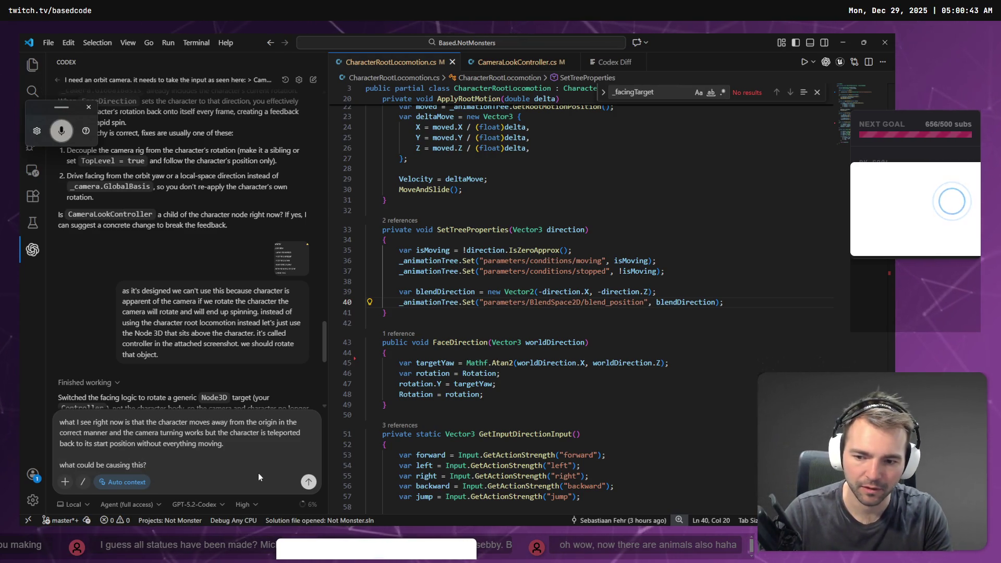
key(Return)
- Inspect ApplyRootMotion's Velocity assignment and MoveAndSlide call, then switch back to Godot
click(640, 349)
scroll(640, 349, up, 5)
click(438, 253)
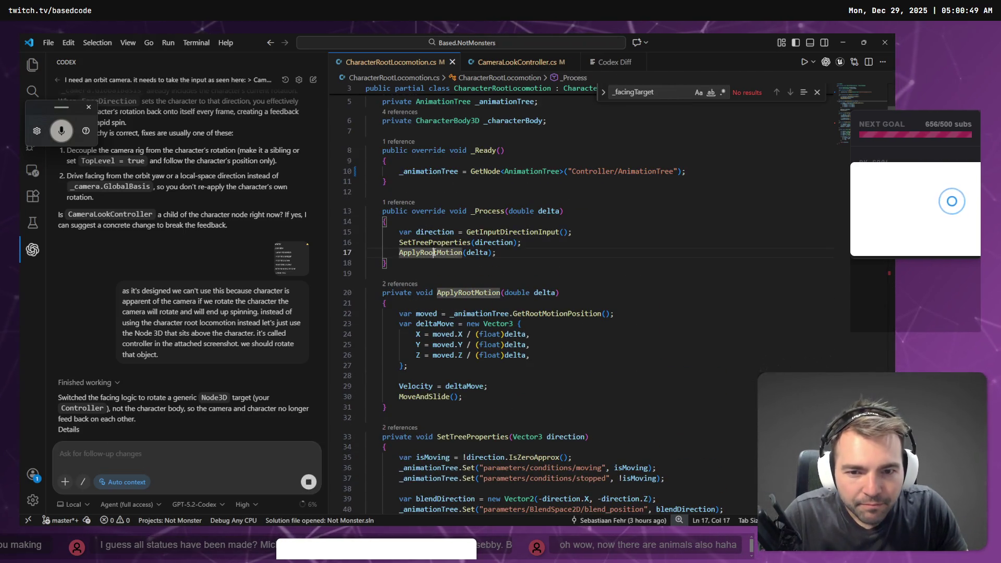
click(429, 386)
drag(419, 397, 415, 397)
click(475, 397)
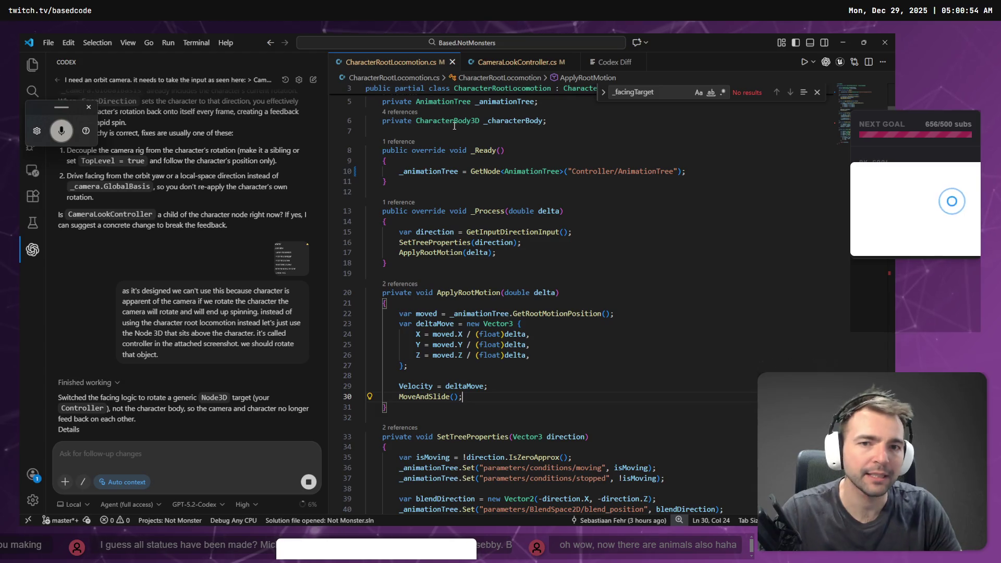
key(alt+Tab)
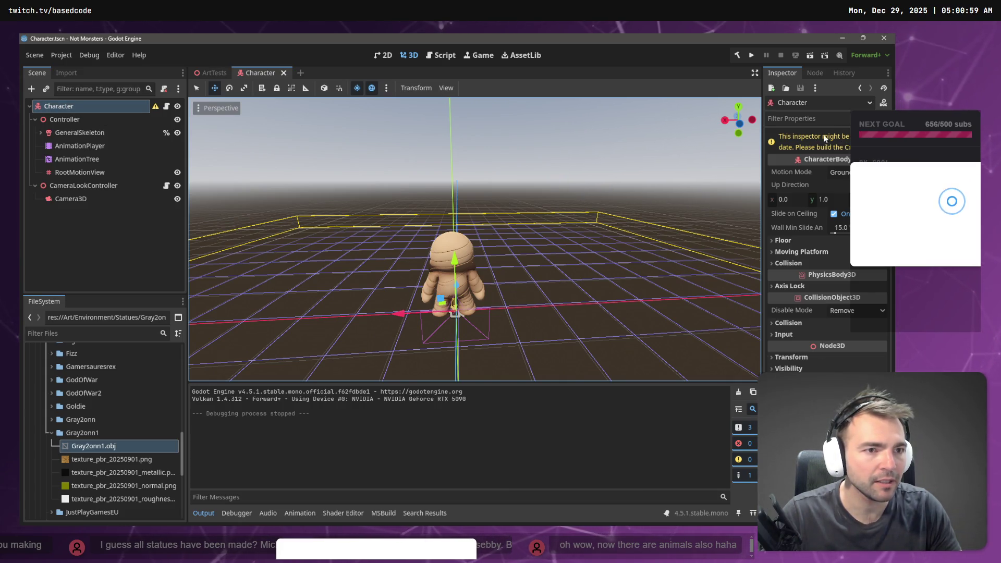
- Rebuild the C# project, then run the project to test the mummy's movement
click(740, 60)
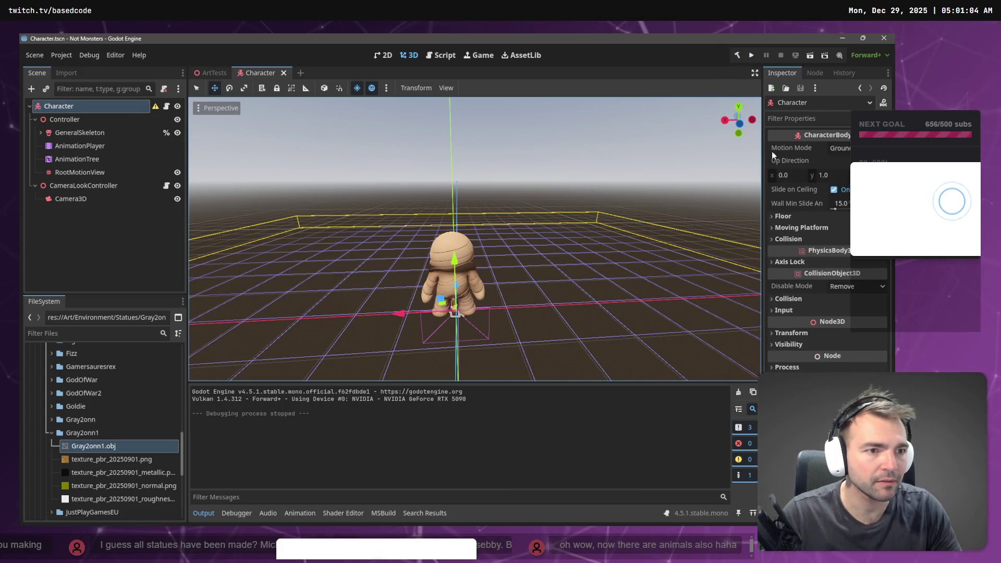
key(alt+Tab)
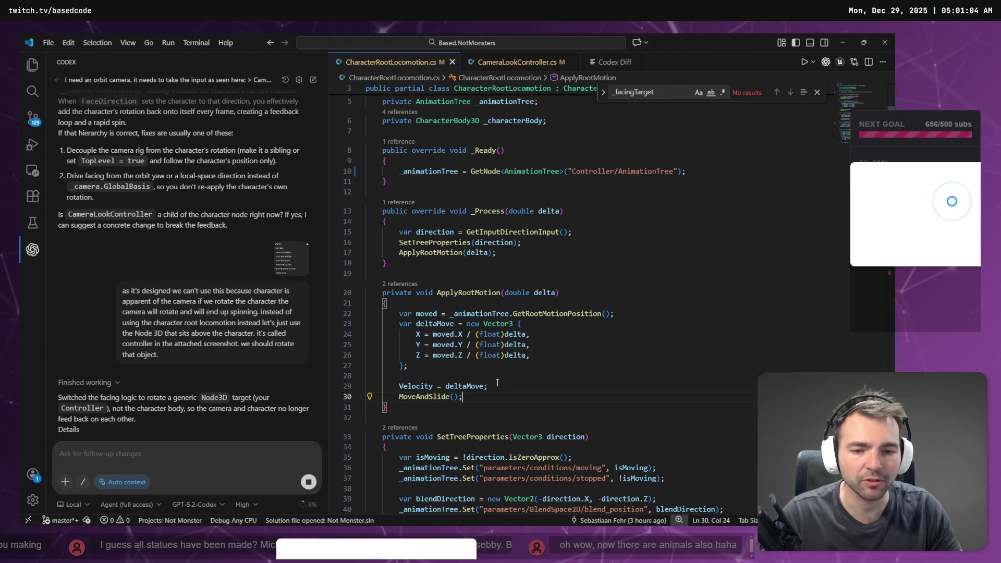
scroll(507, 379, down, 10)
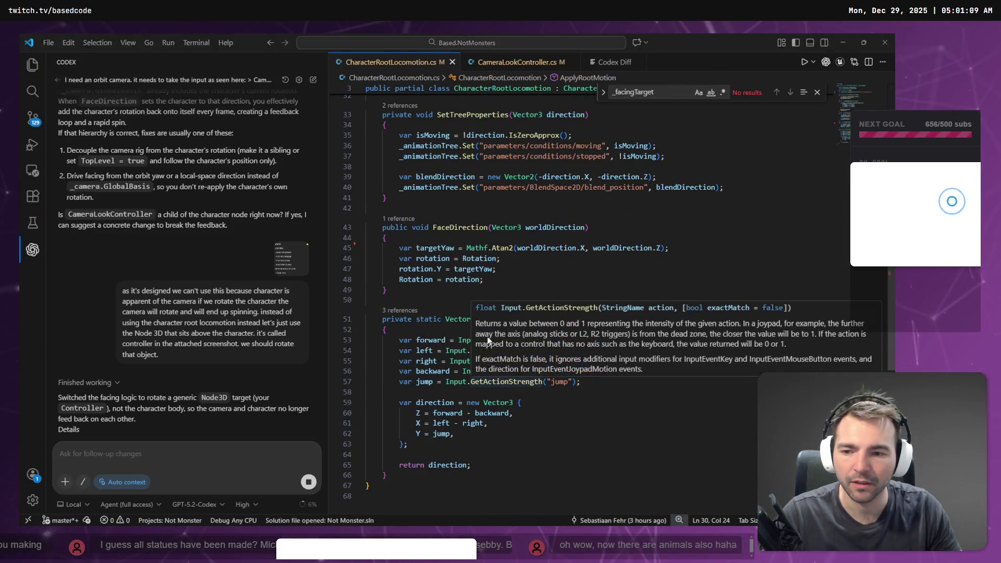
key(alt+Tab)
click(754, 55)
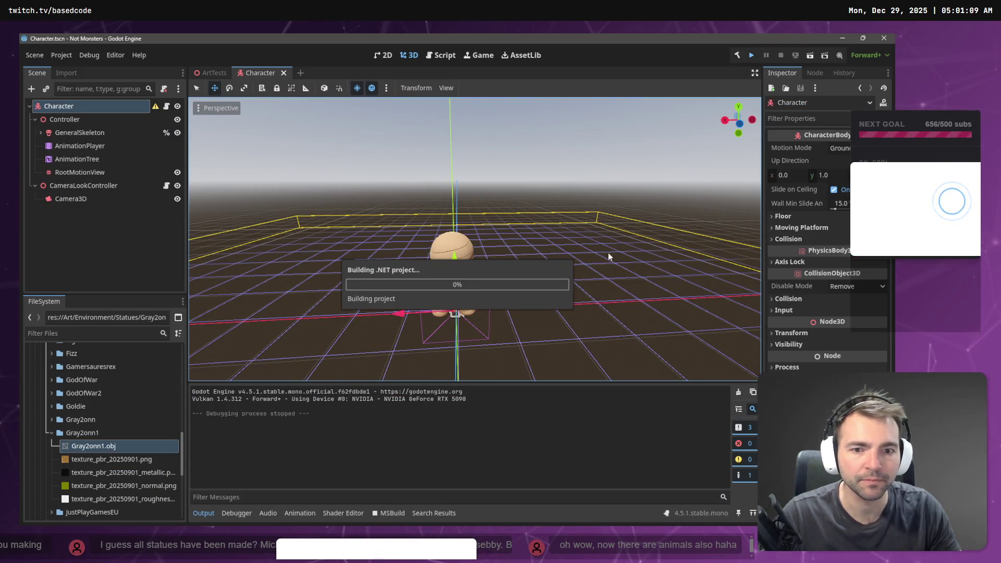
- Walk the mummy left and back right with W and D, then stop the game with F8
key(w)
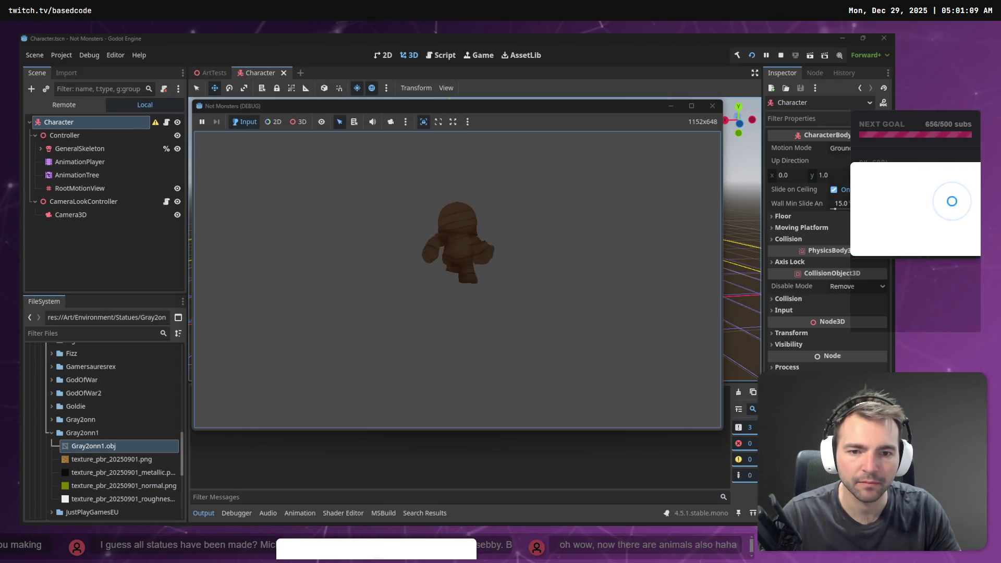
key(d)
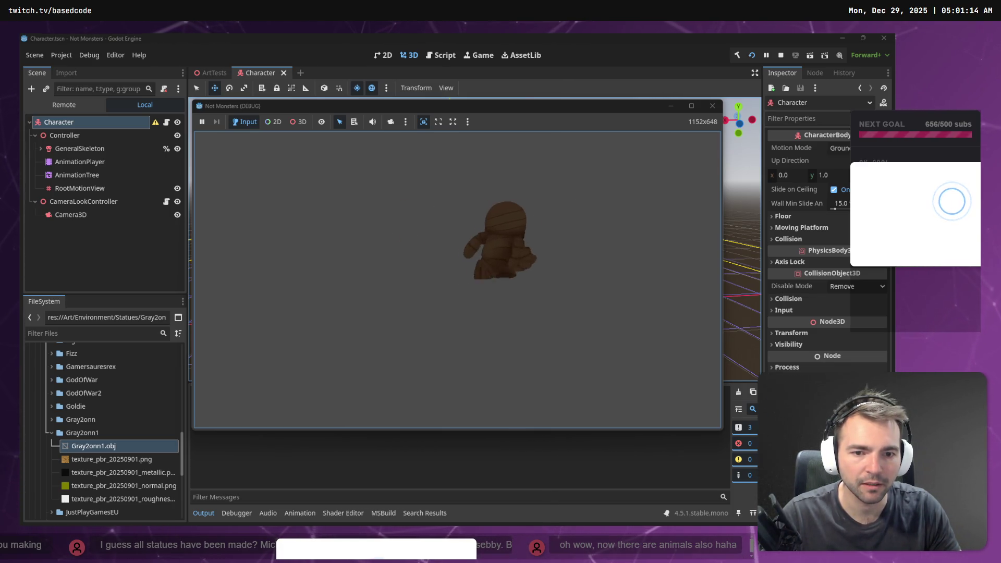
key(F8)
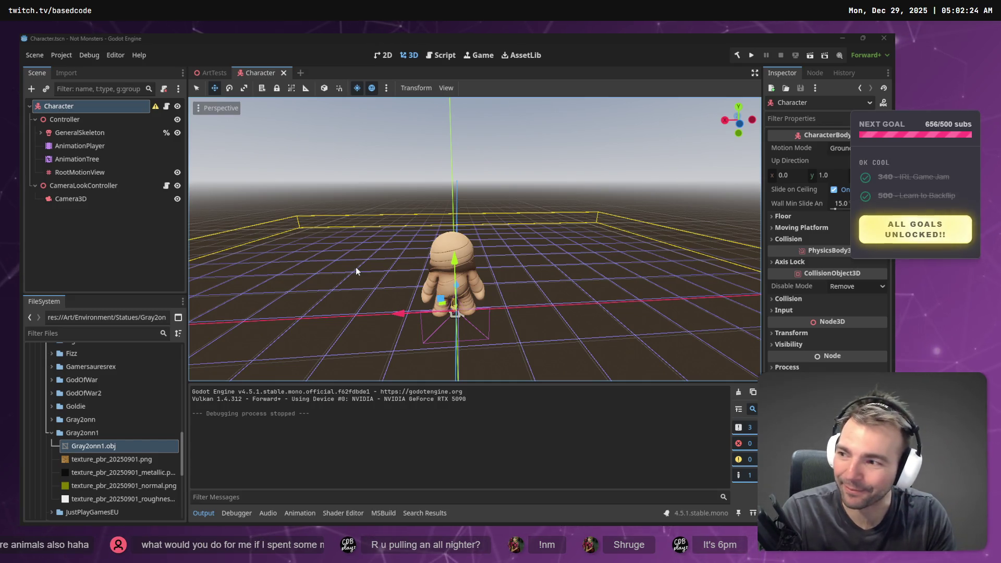
- Orbit around the mummy for side and close front views, then switch to CharacterRootLocomotion.cs in VS Code
mouse_move(572, 217)
mouse_down()
mouse_move(469, 225)
mouse_move(477, 240)
mouse_up()
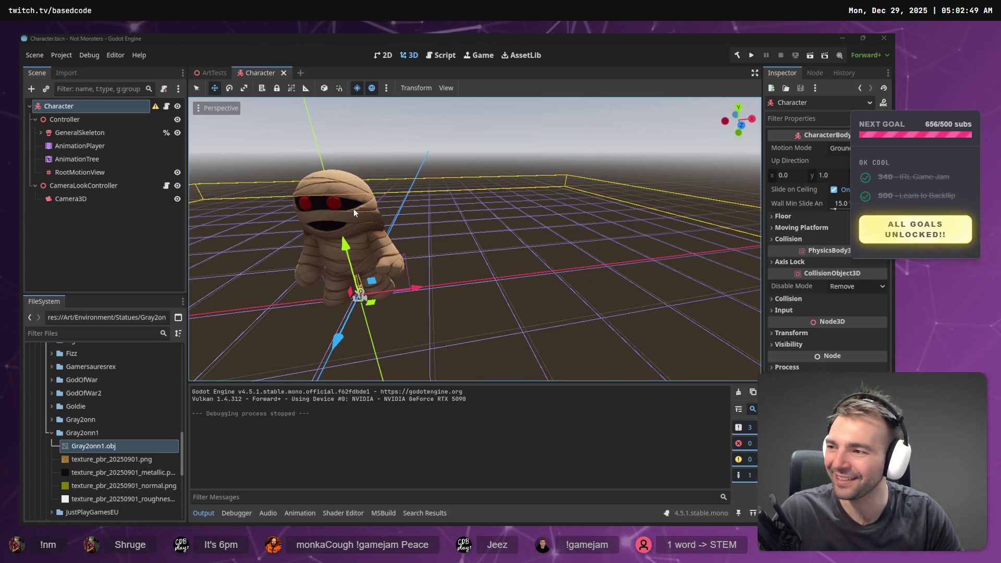
mouse_move(436, 196)
mouse_down()
mouse_move(360, 201)
mouse_move(490, 202)
mouse_up()
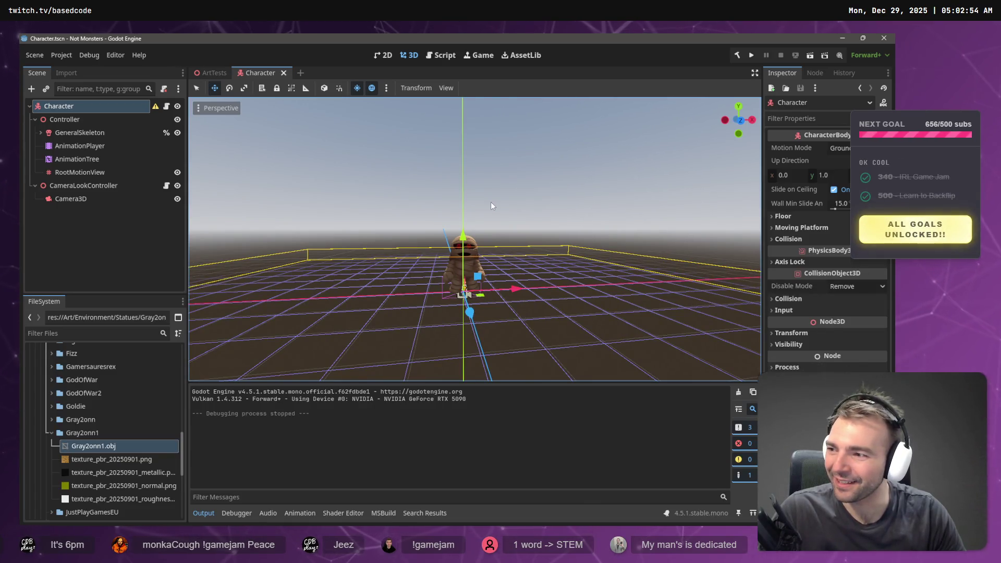
drag(490, 201, 511, 208)
click(524, 174)
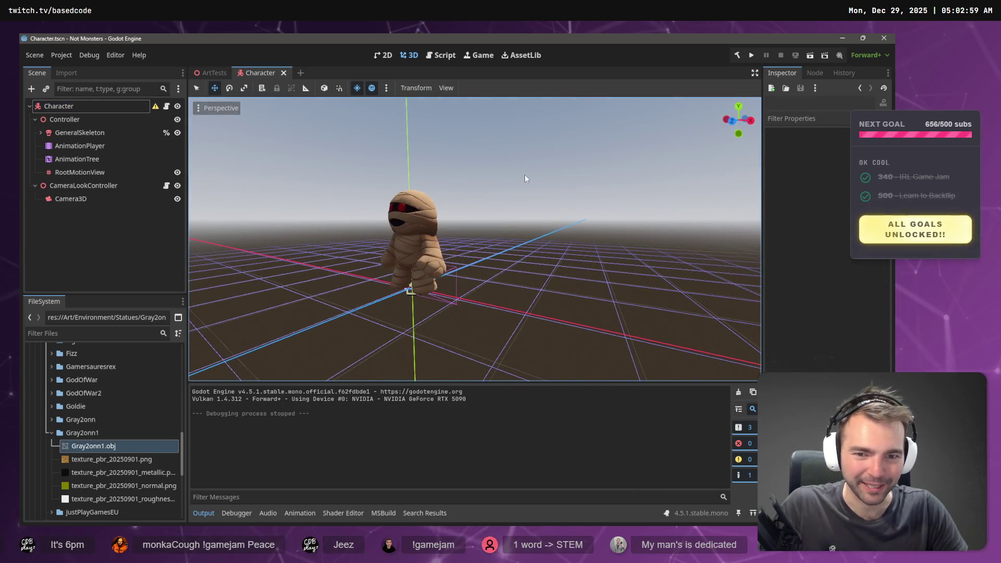
drag(525, 174, 526, 175)
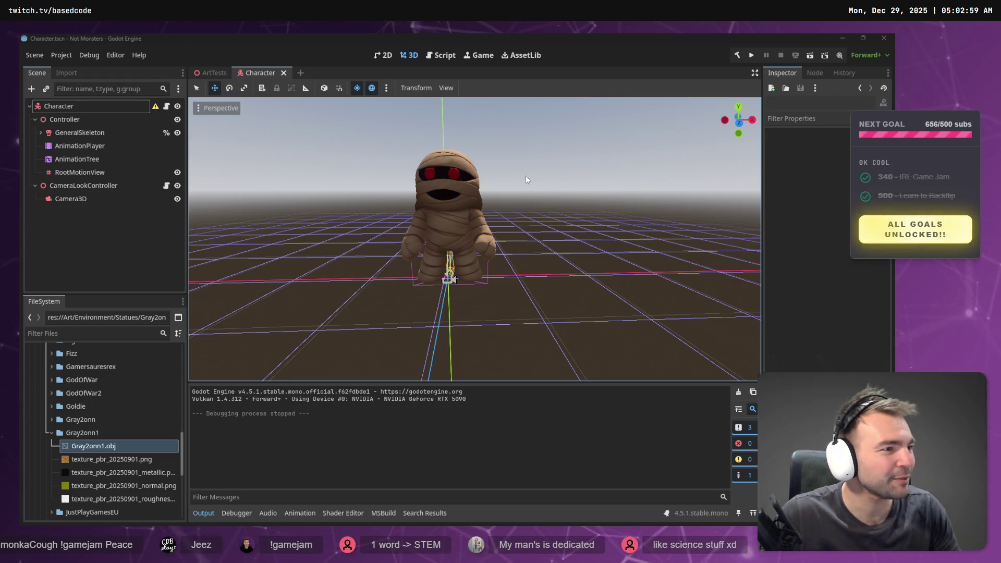
key(alt+Tab)
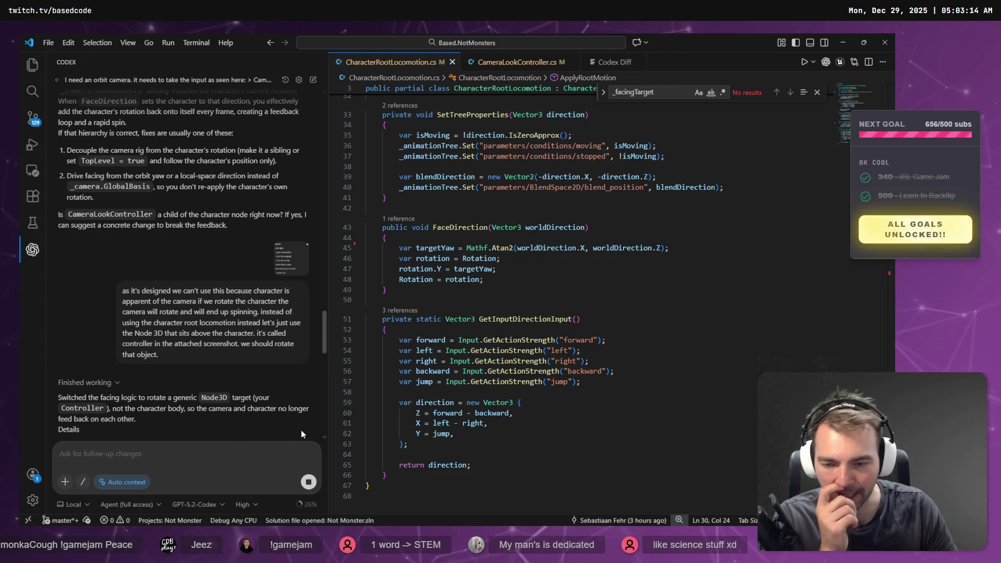
- Read through Codex's CameraLookController facing-target diff as it searches Character.tscn and ArtTests.tscn
click(205, 449)
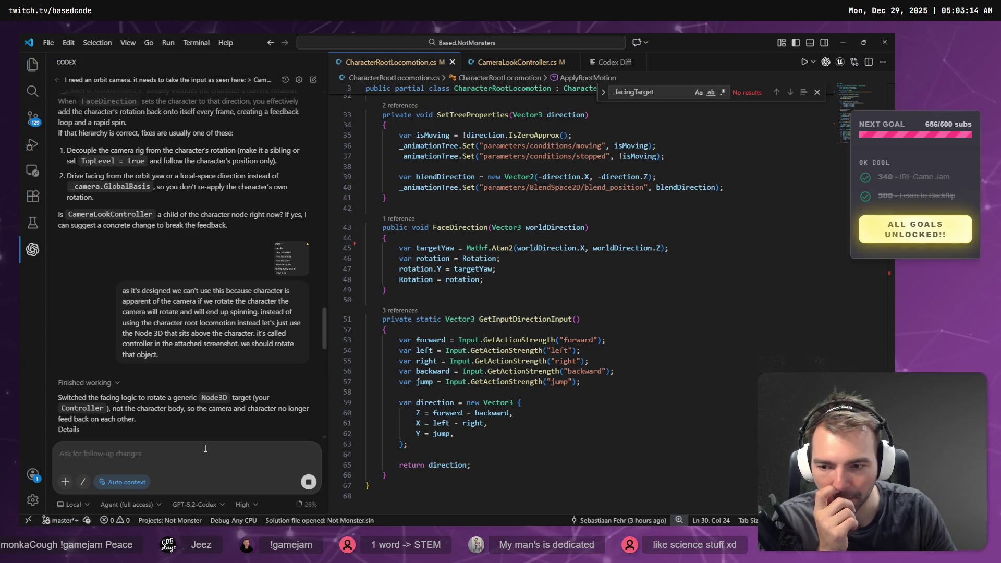
scroll(167, 417, down, 5)
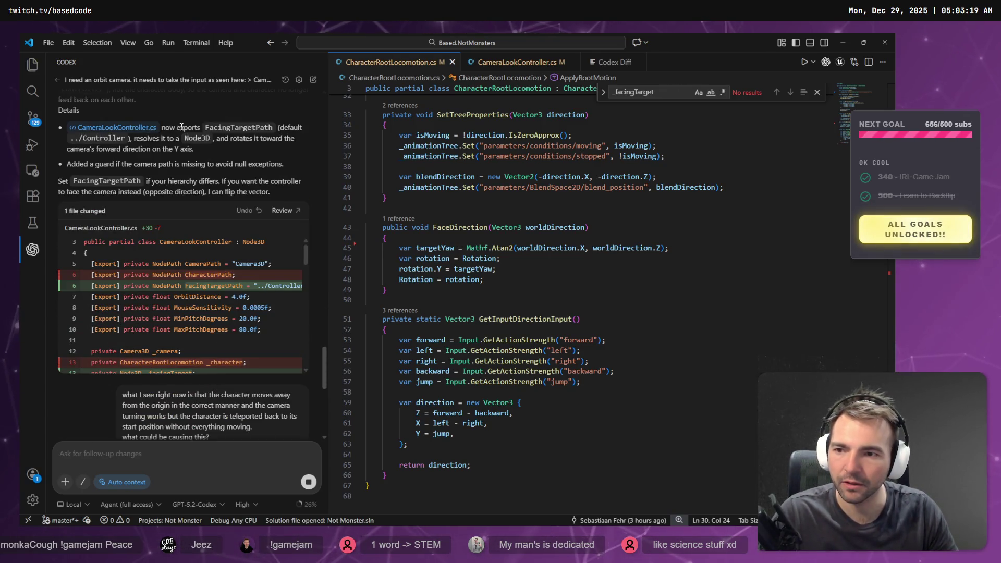
scroll(196, 167, up, 1)
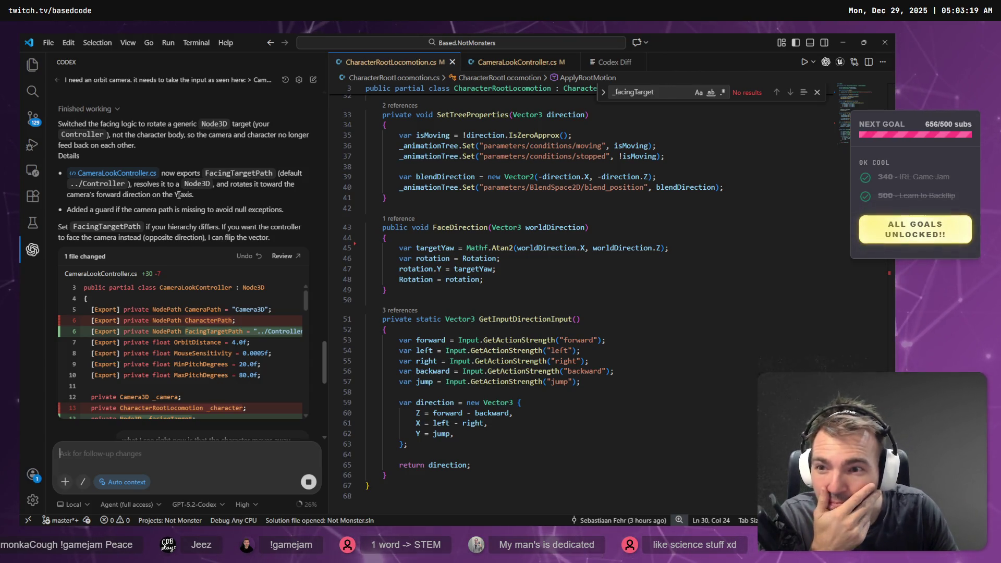
scroll(104, 187, down, 1)
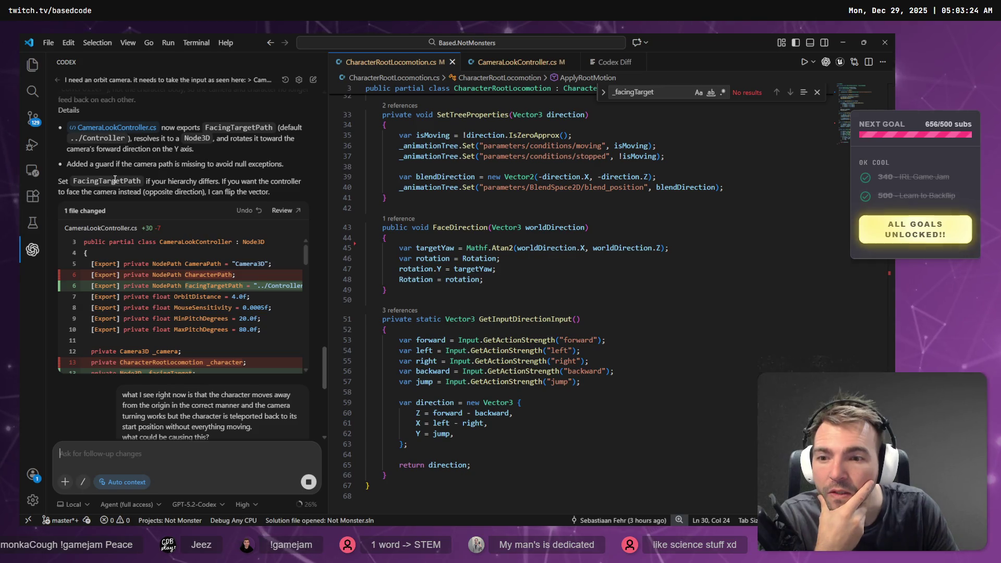
scroll(115, 179, down, 20)
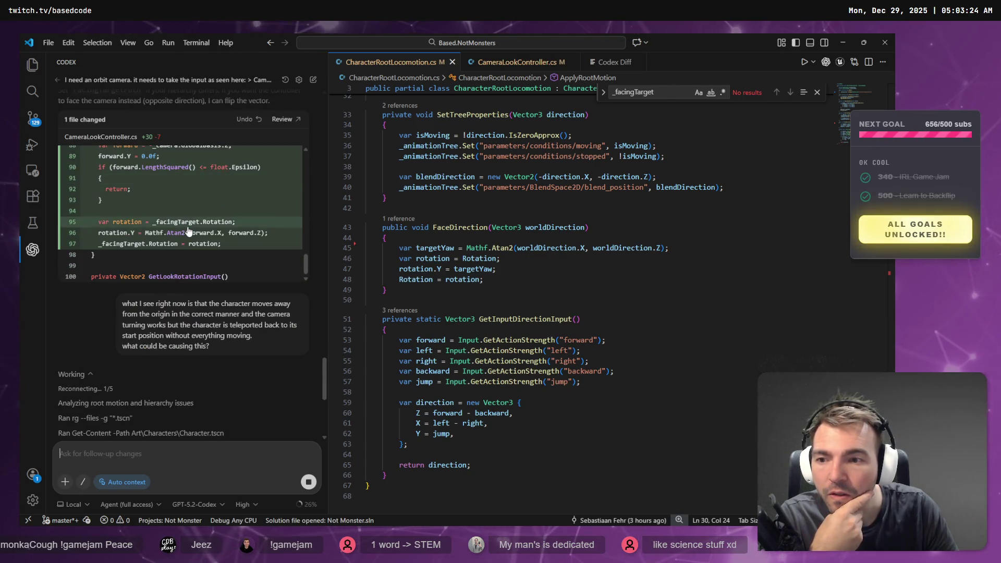
scroll(226, 345, up, 5)
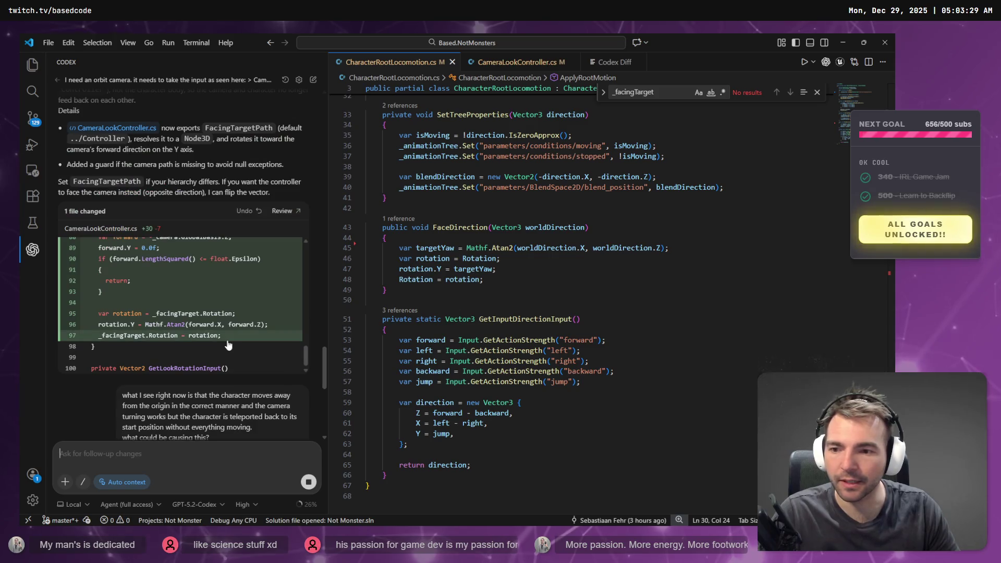
scroll(226, 345, down, 2)
scroll(165, 336, down, 5)
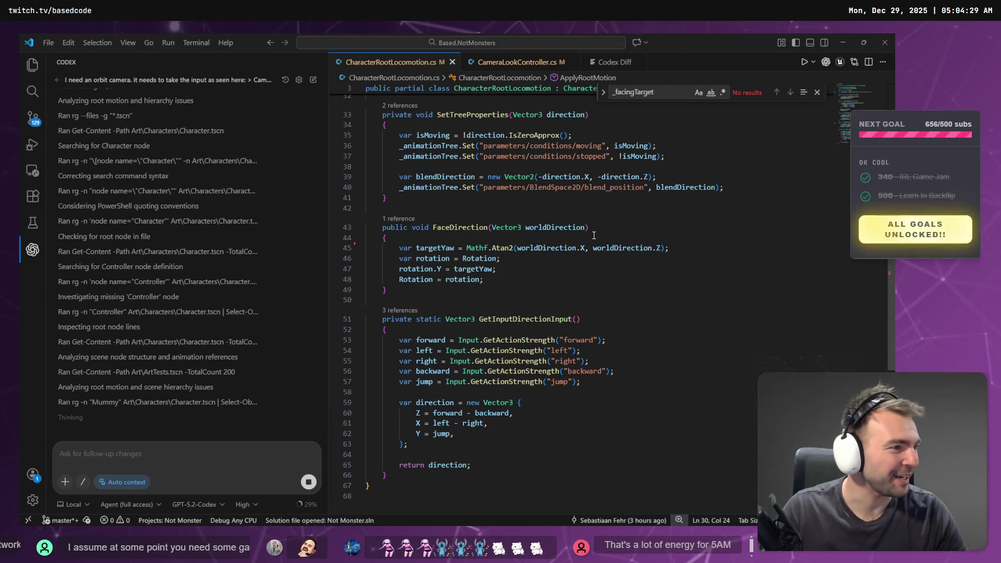
- Check the mummy's side in Godot, then return to VS Code for Codex's root-motion diagnosis
key(alt+Tab)
mouse_move(513, 197)
mouse_down()
mouse_move(600, 198)
mouse_move(458, 284)
mouse_up()
scroll(459, 285, up, 3)
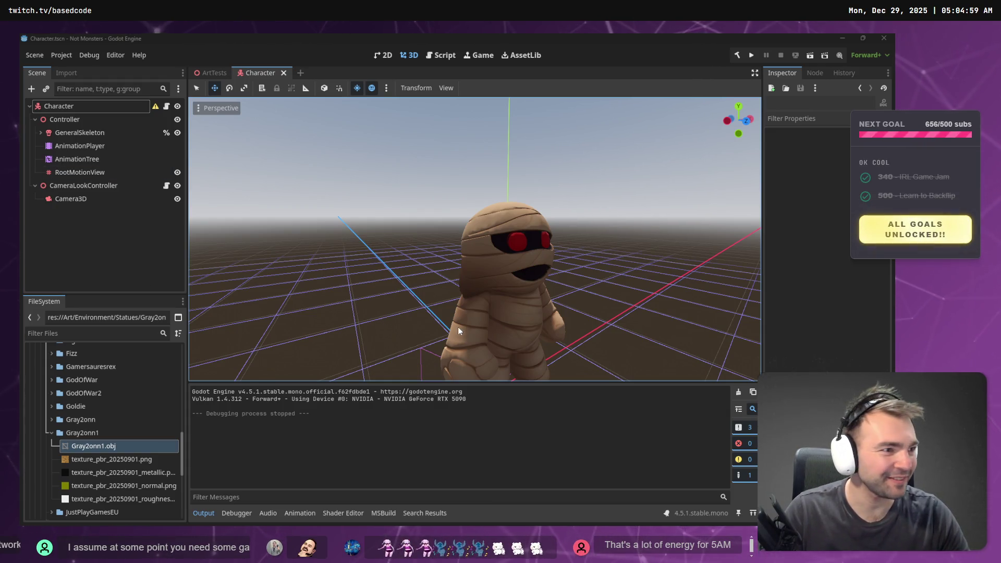
key(alt+Tab)
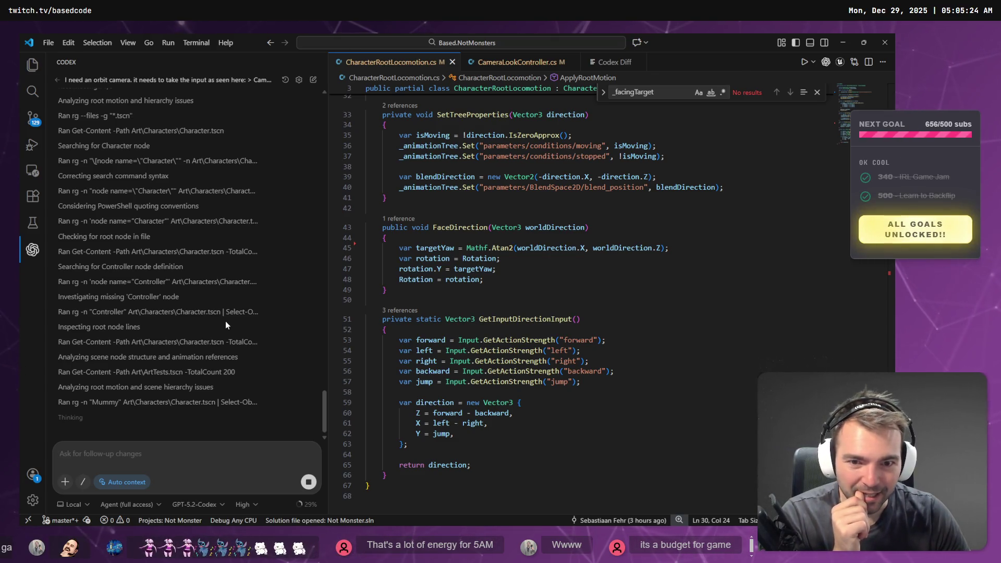
click(818, 93)
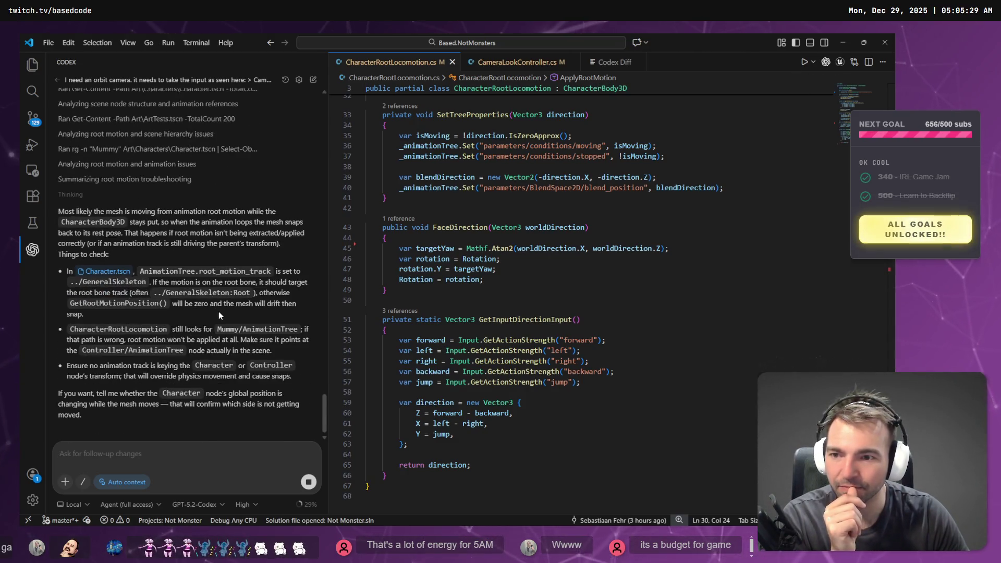
- Read Codex's explanation of root motion extraction in the answer
scroll(221, 318, up, 2)
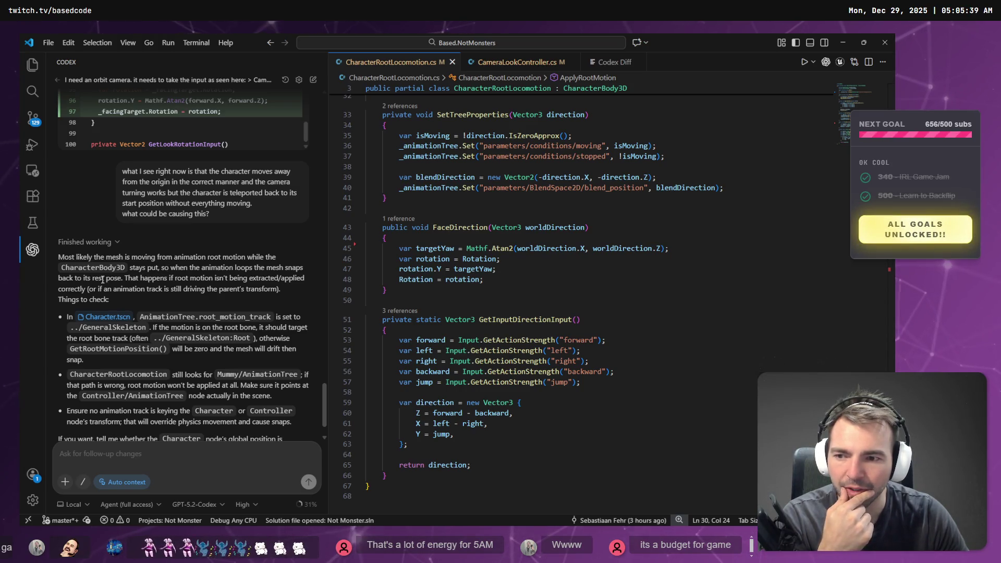
drag(124, 278, 263, 282)
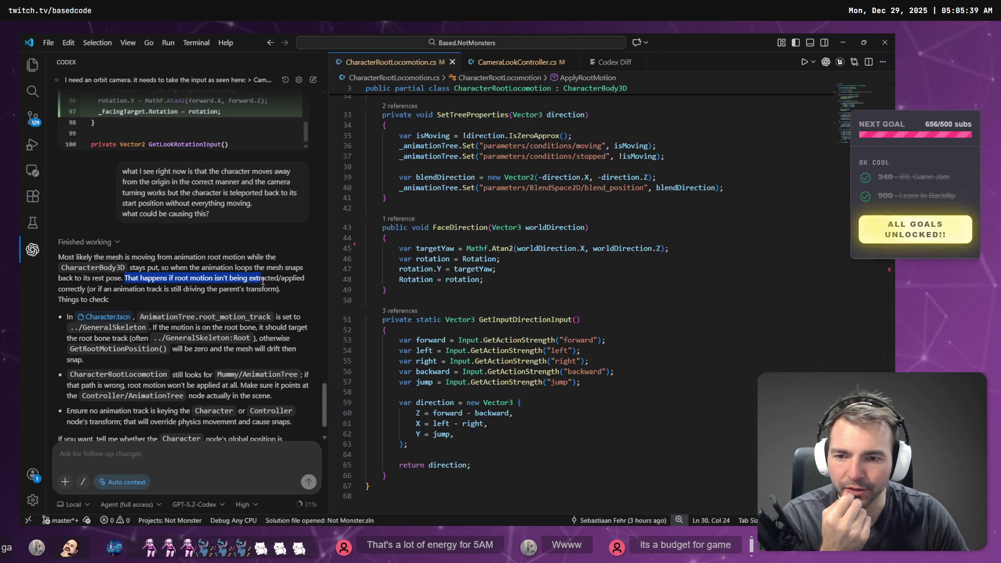
click(166, 293)
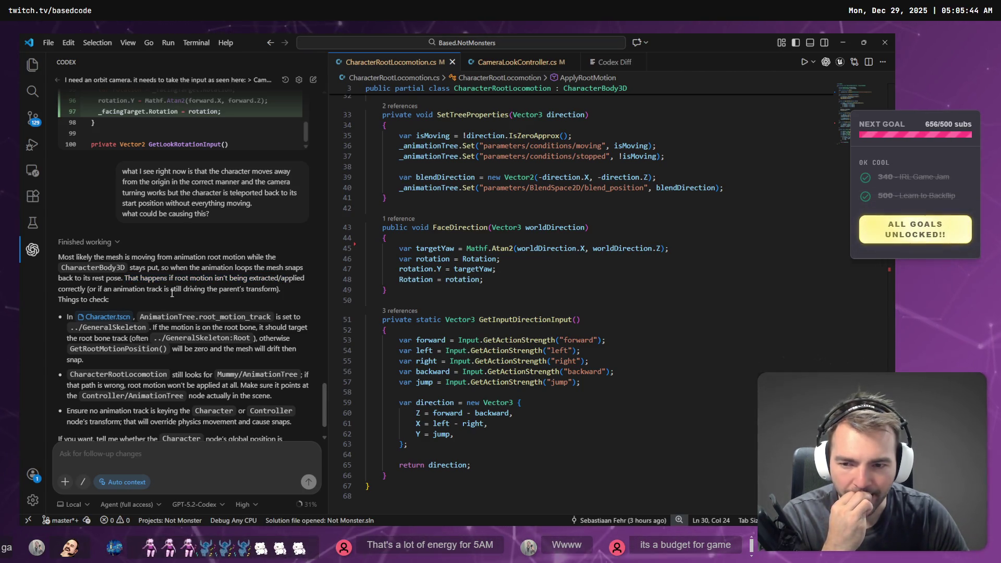
scroll(170, 293, down, 2)
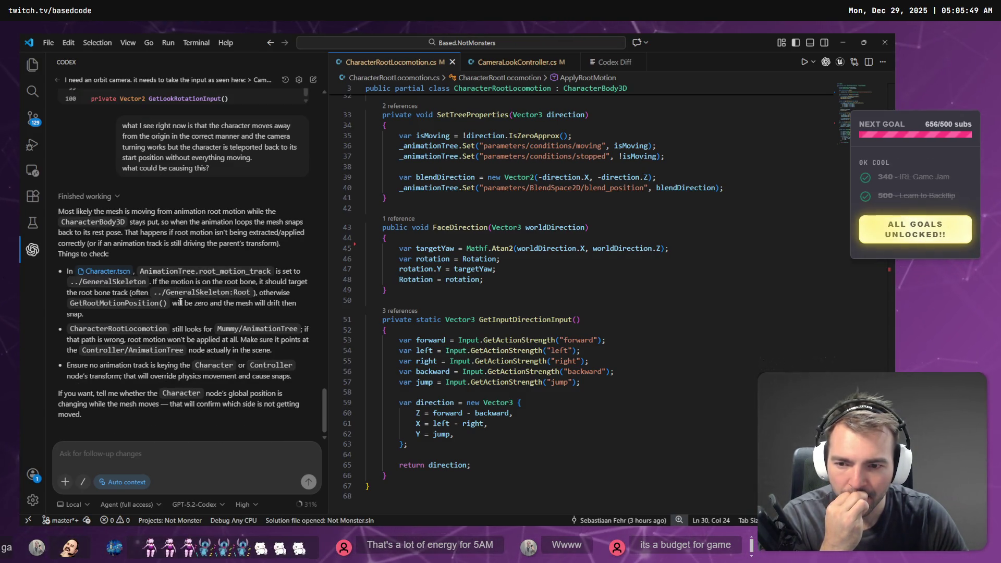
- Jump to the CharacterRootLocomotion class with Ctrl+T and check its AnimationTree path at the top
double_click(119, 328)
key(ctrl+c)
click(502, 282)
key(ctrl+t)
key(ctrl+v)
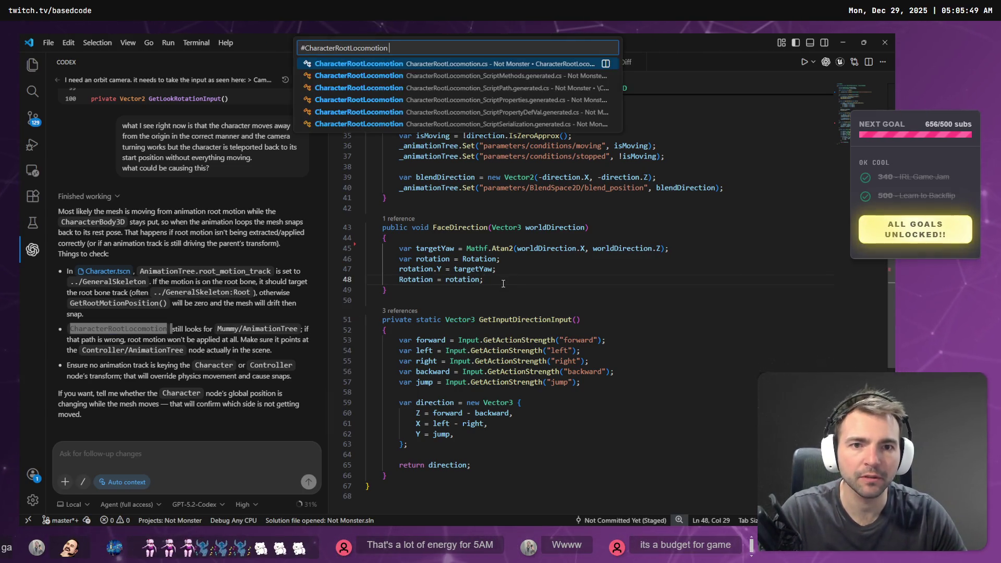
key(Return)
scroll(561, 281, down, 5)
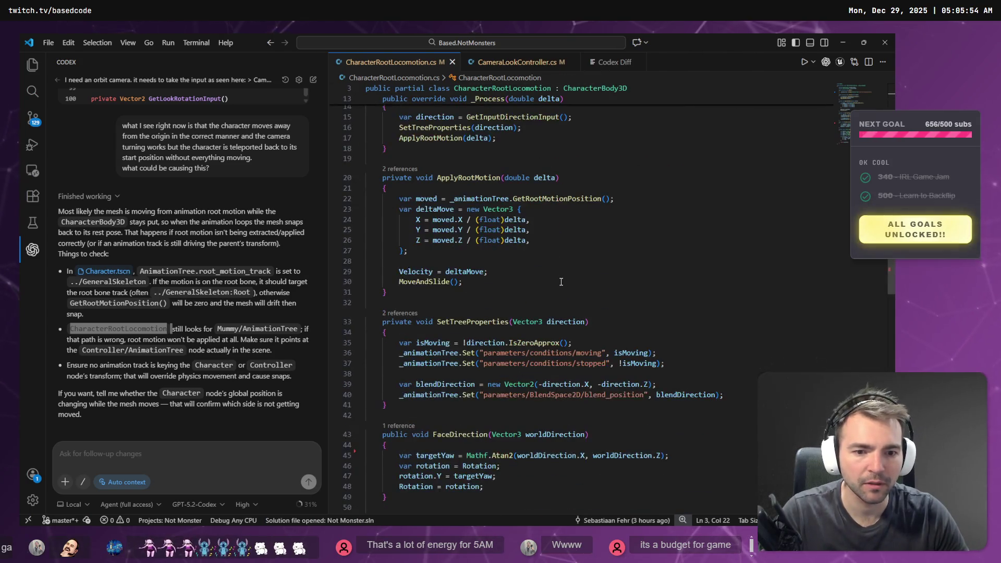
scroll(561, 281, down, 8)
scroll(672, 273, up, 10)
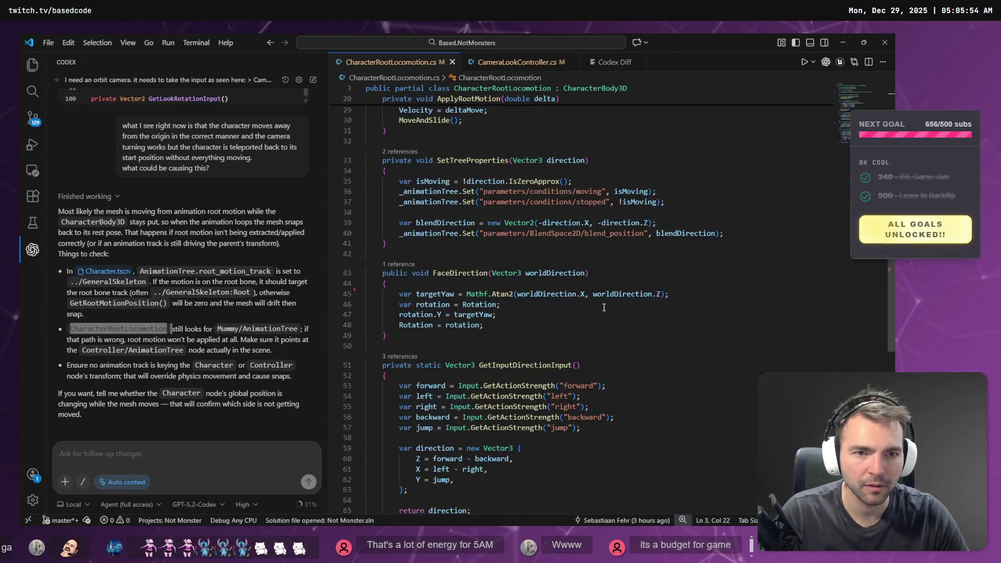
scroll(671, 273, up, 4)
click(674, 180)
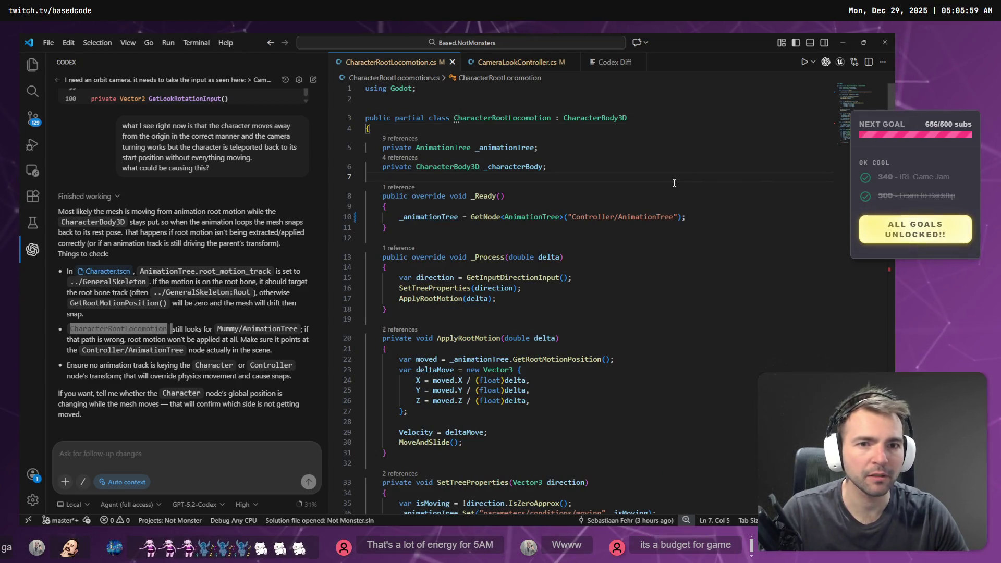
key(alt+Tab)
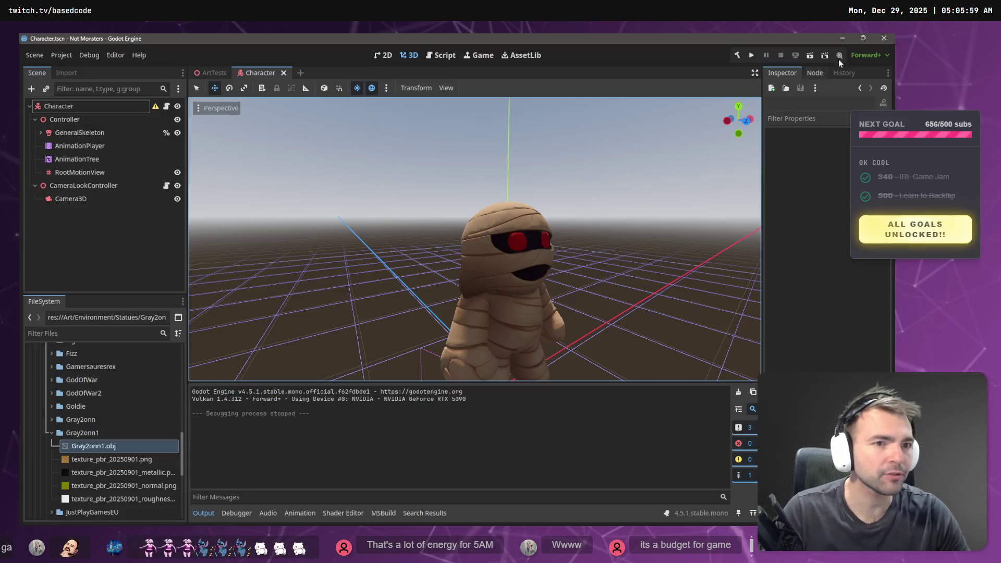
- Build and run the game, walk the mummy with A, and stop it with F8
click(752, 56)
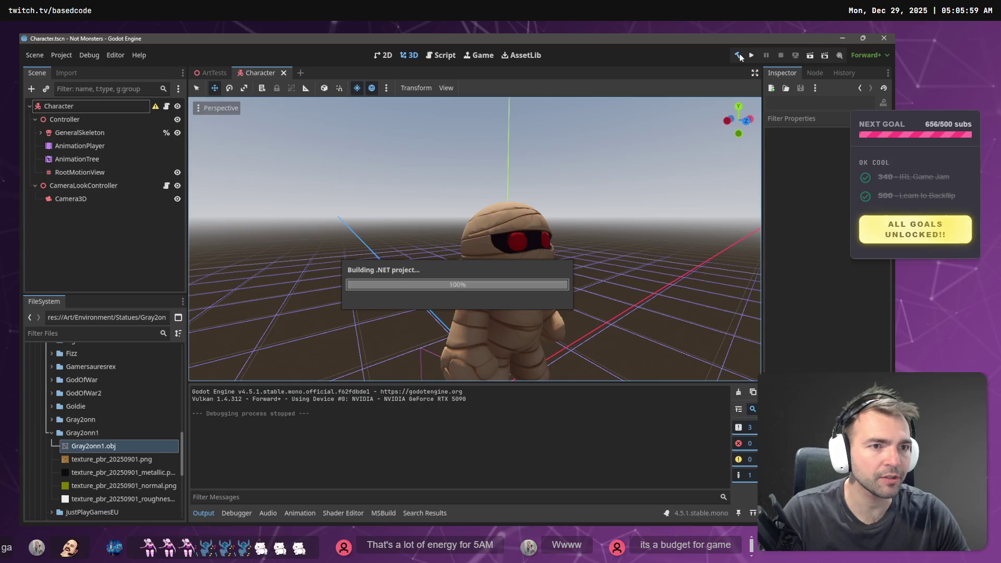
click(807, 56)
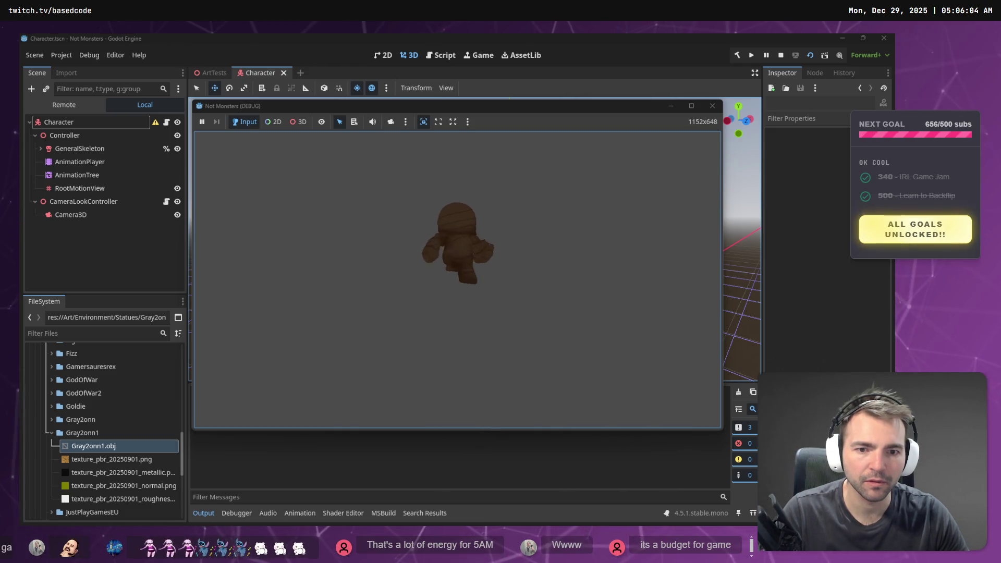
key(a)
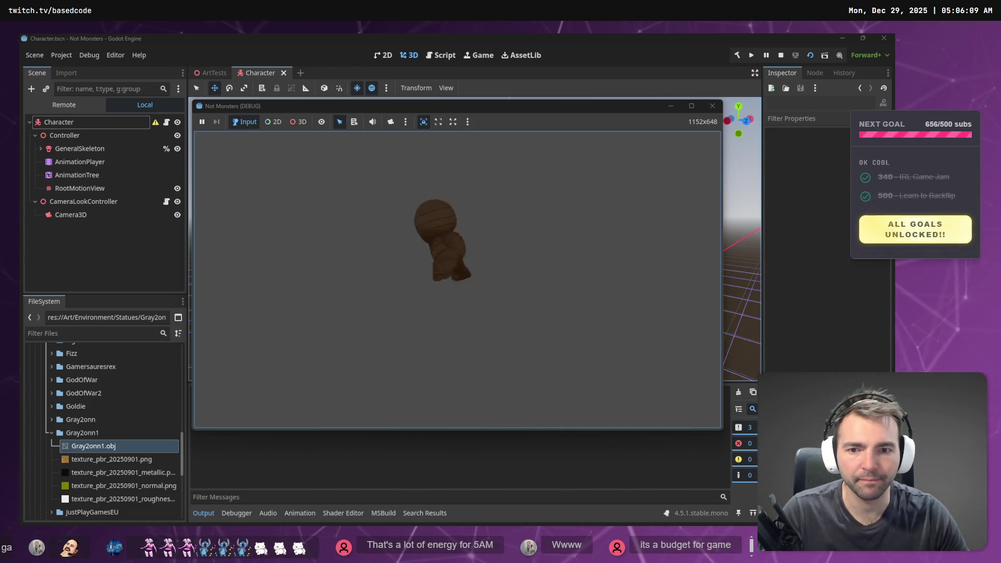
key(F8)
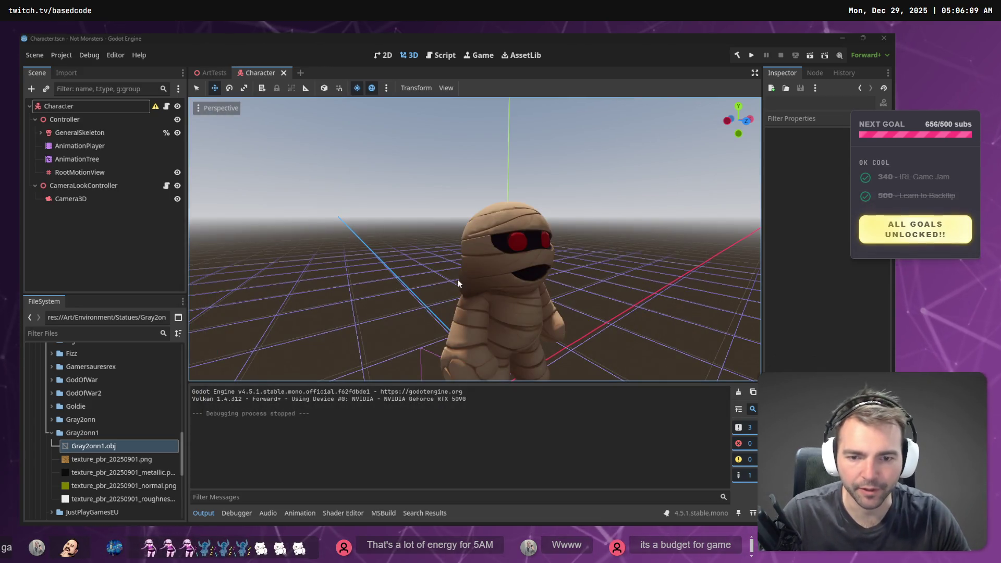
key(alt+Tab)
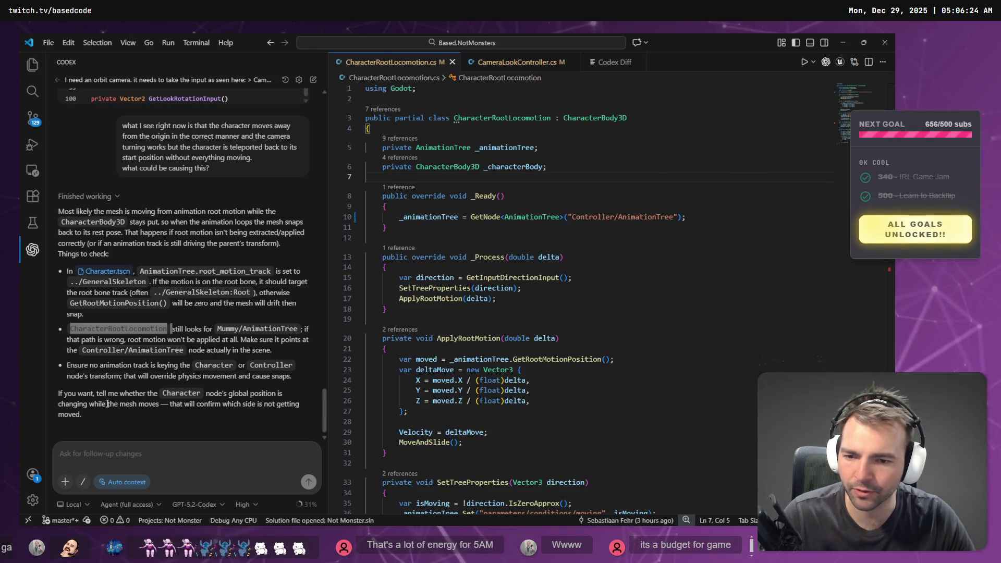
key(alt+Tab)
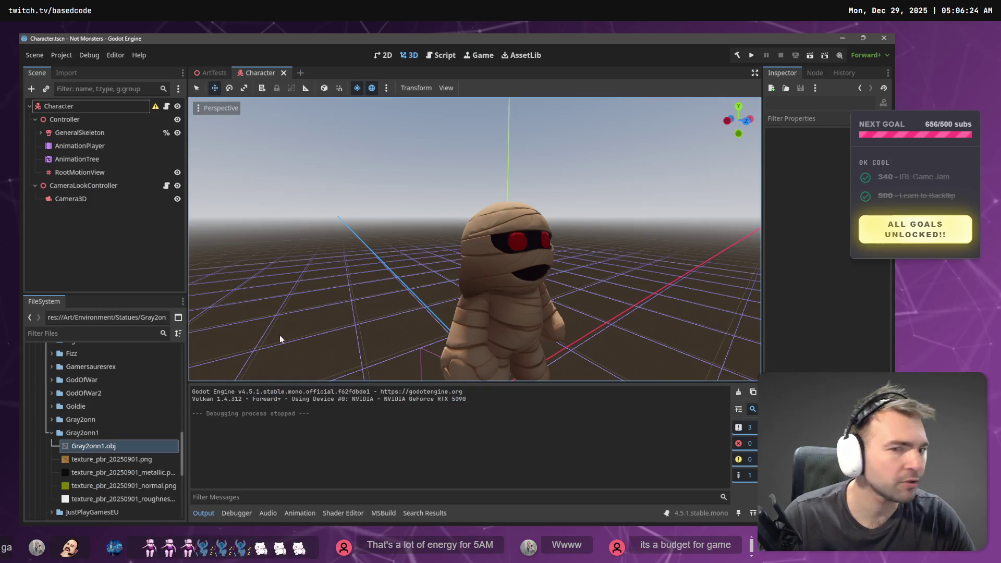
- Select the Controller node in the Character scene and expand its Transform properties
click(76, 122)
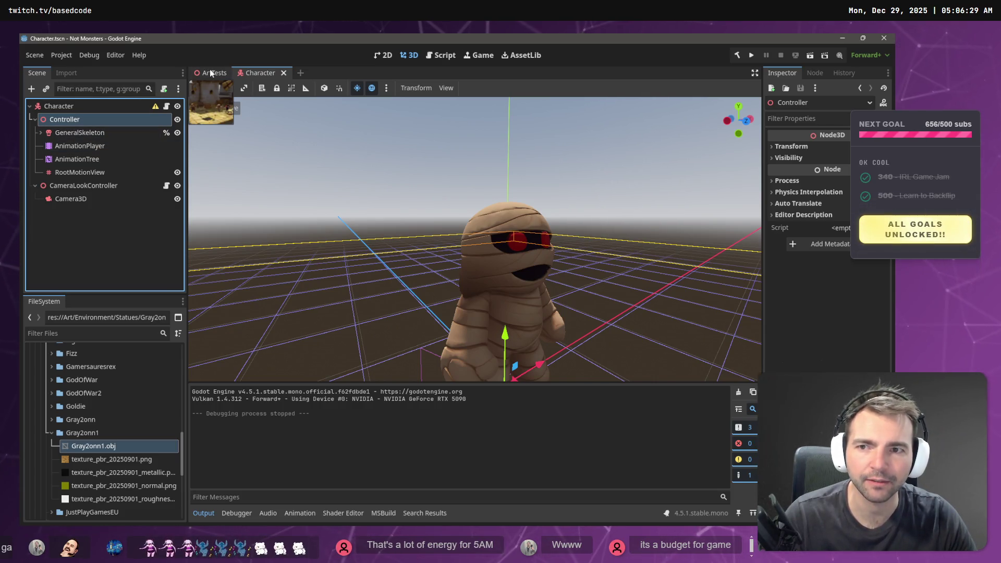
click(230, 74)
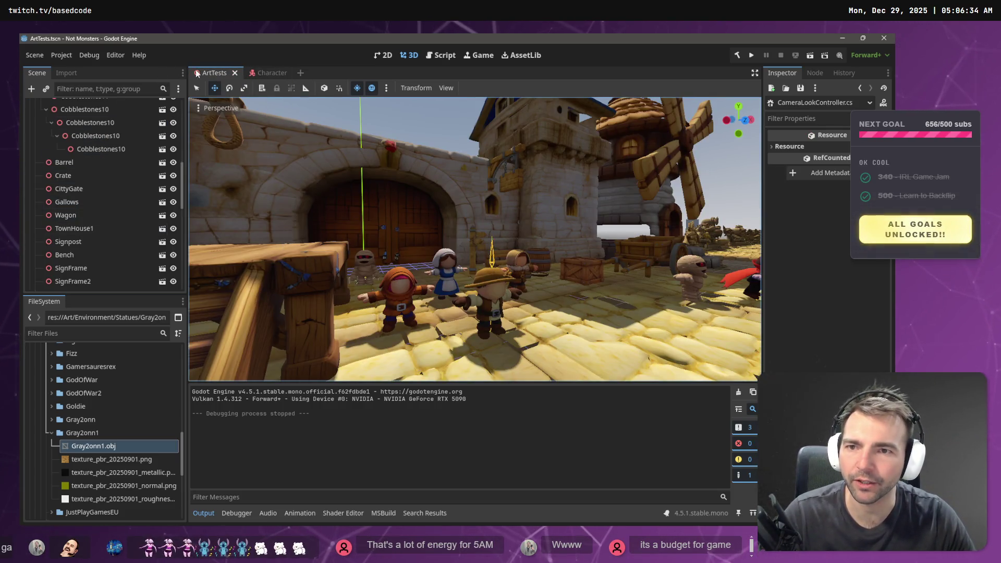
click(254, 74)
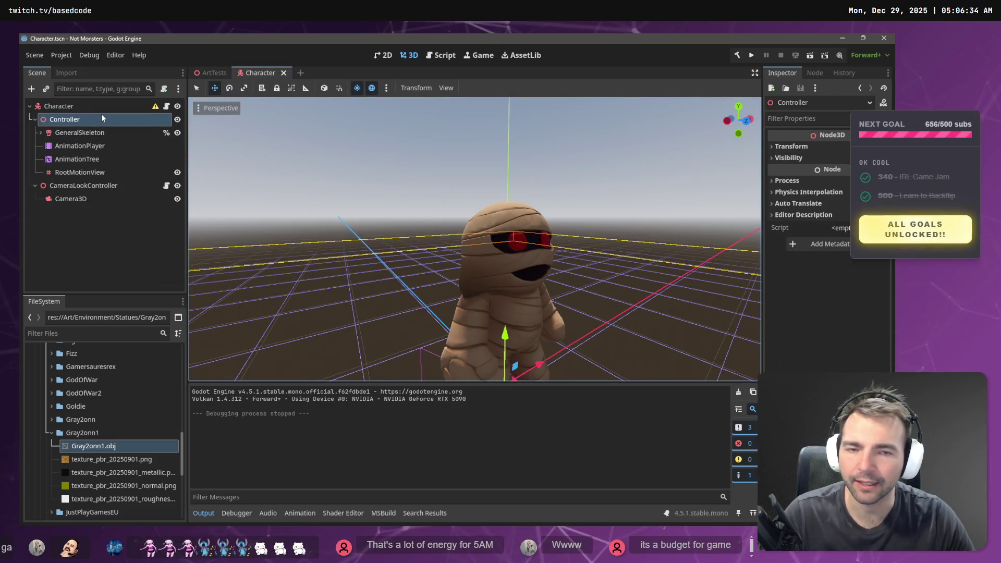
click(787, 146)
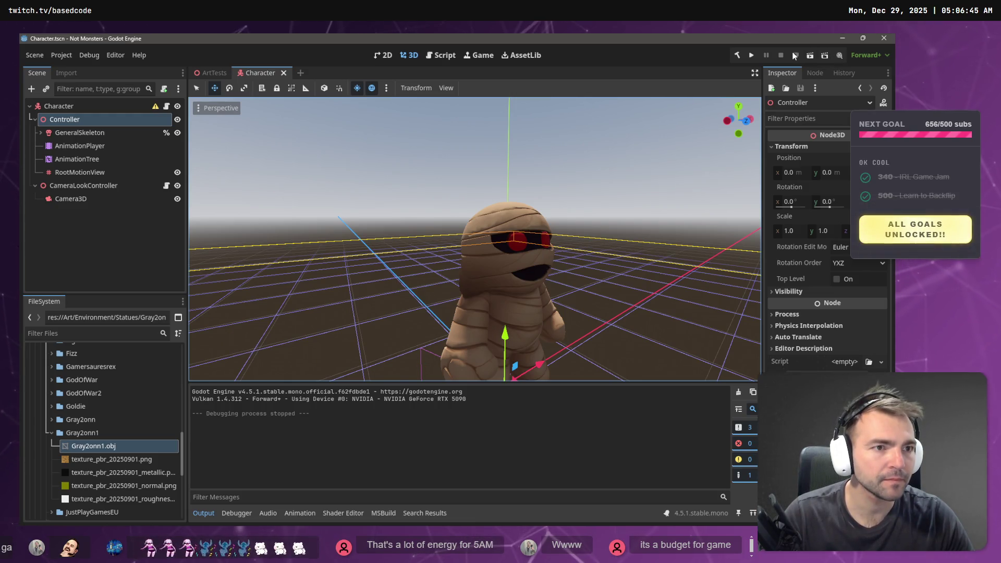
- Run the Character scene, walk the mummy with A, and stop with F8
click(809, 55)
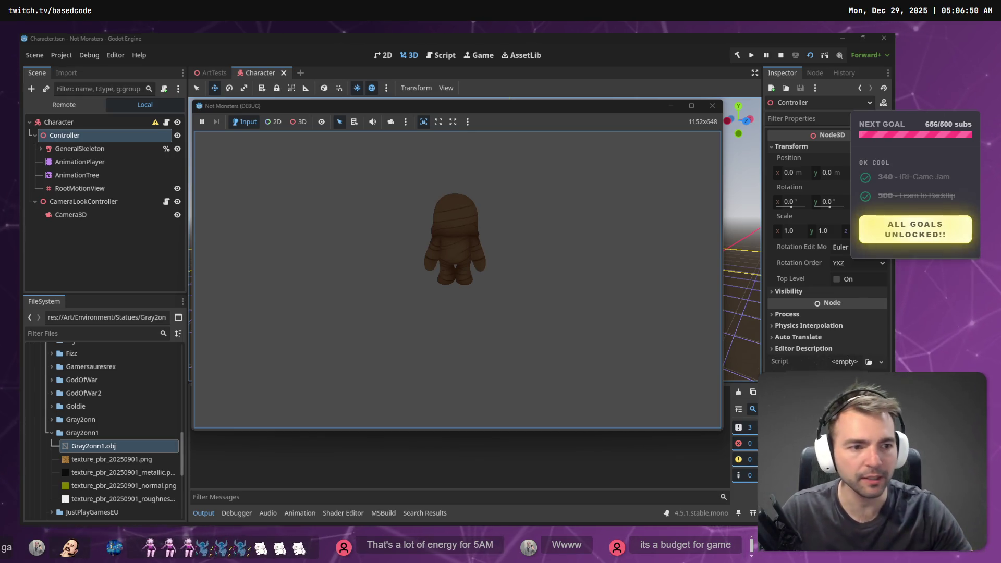
key(a)
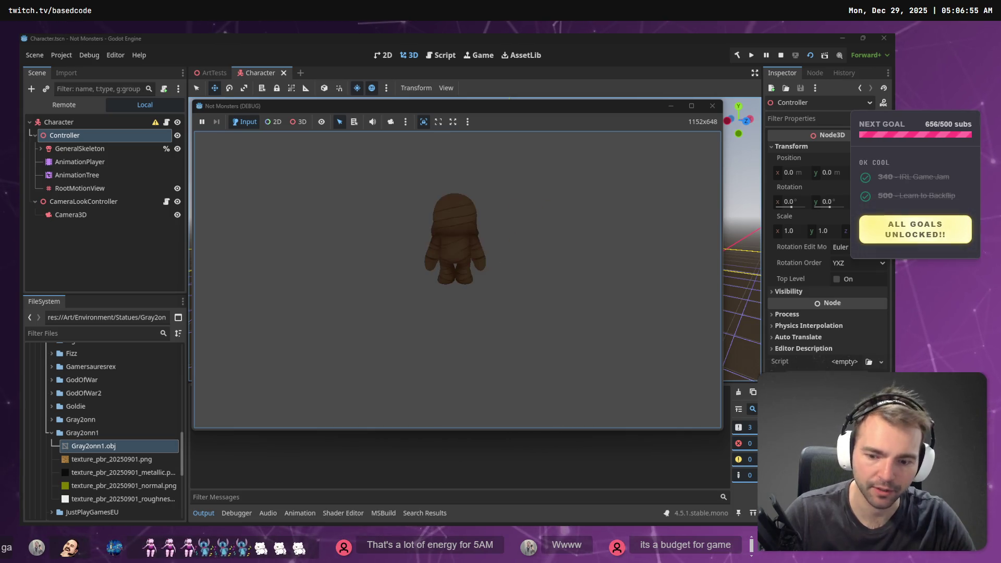
key(F8)
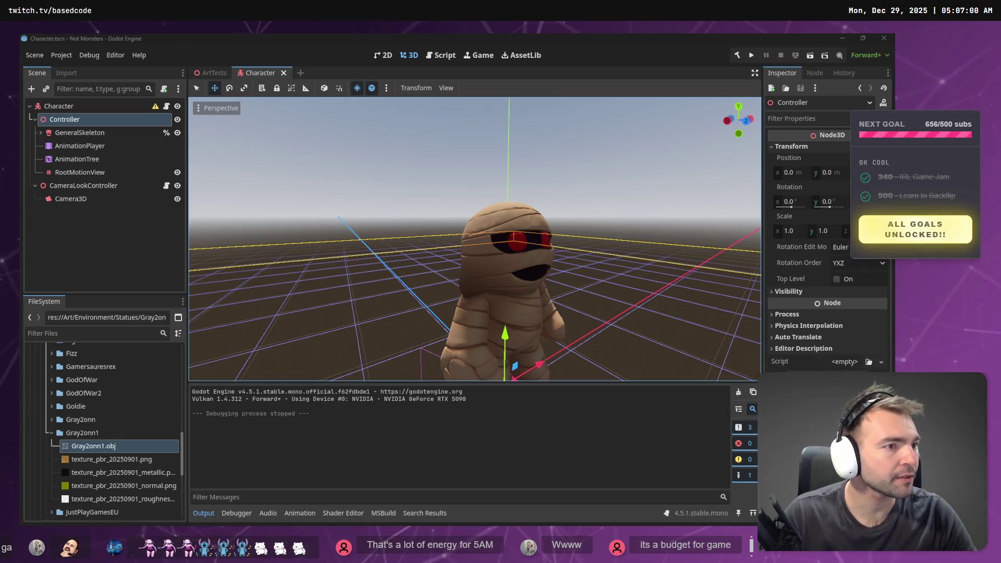
- Leave Godot for Fork's CameraLookController.cs diff
right_click(122, 433)
click(243, 519)
key(alt+Tab)
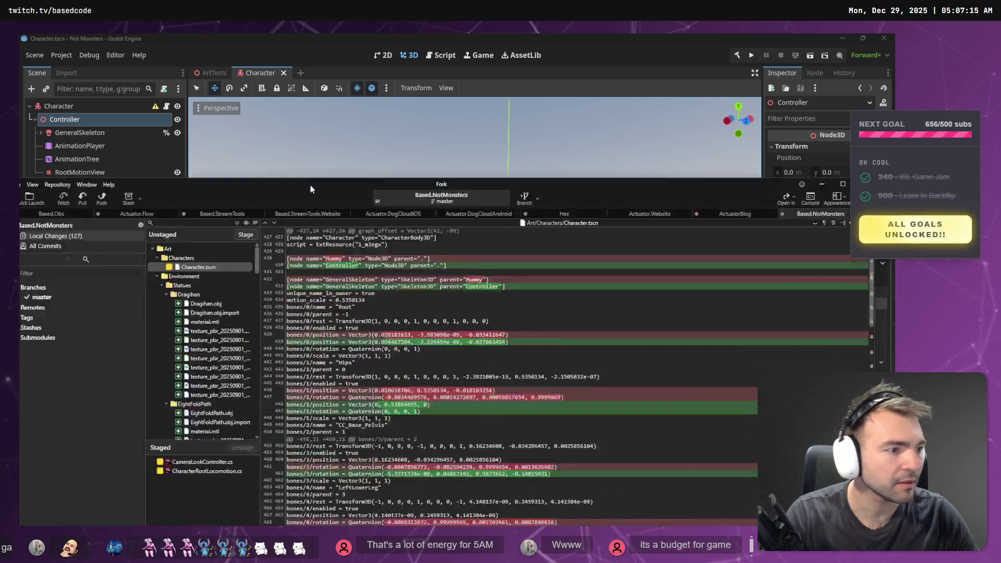
key(alt+Tab)
drag(268, 117, 270, 280)
- Review both script diffs and stage CharacterRootLocomotion.cs
click(214, 287)
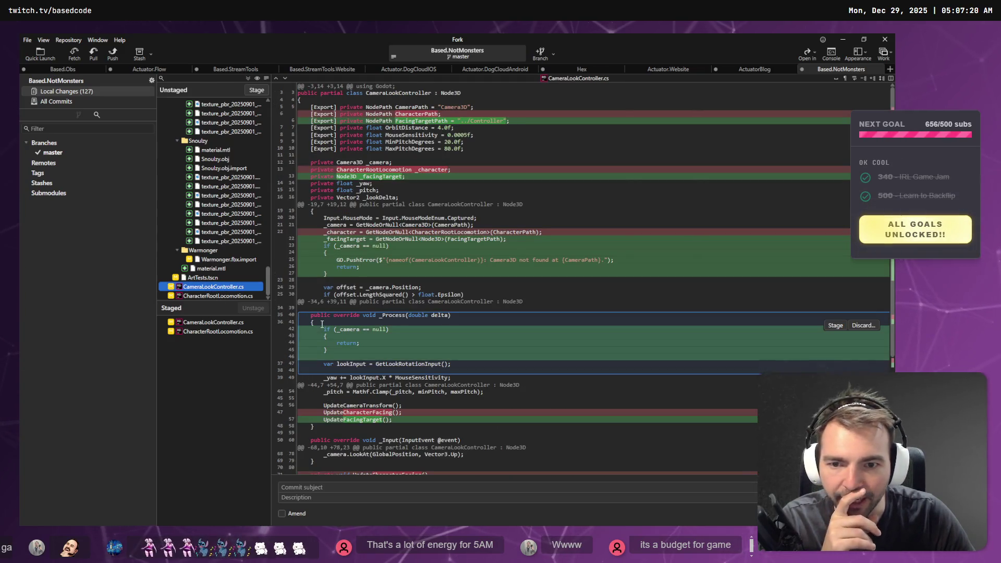
scroll(470, 294, down, 5)
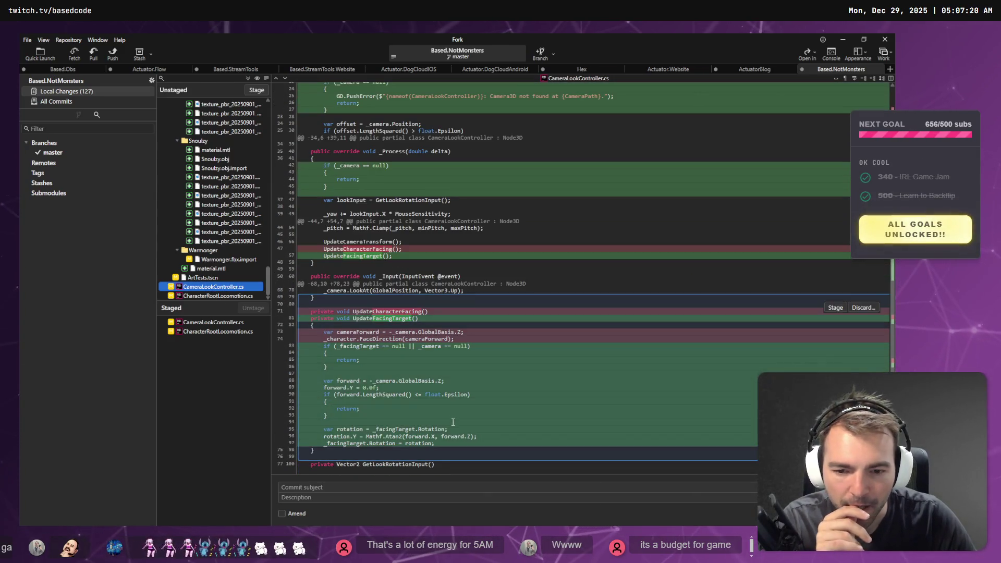
click(215, 295)
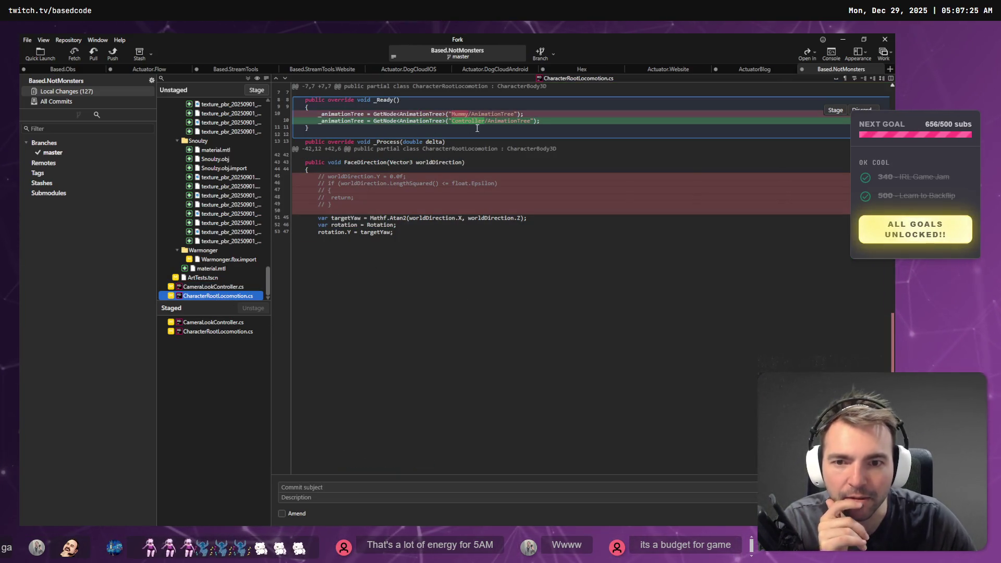
click(261, 90)
- Compare staged and unstaged diffs, then stage the remaining CameraLookController.cs changes
click(214, 332)
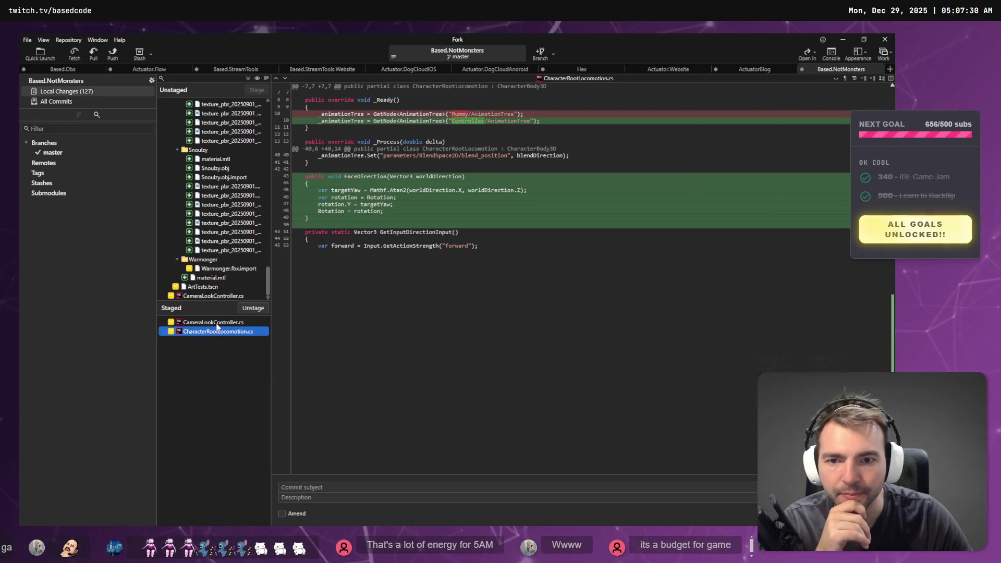
click(217, 323)
click(214, 295)
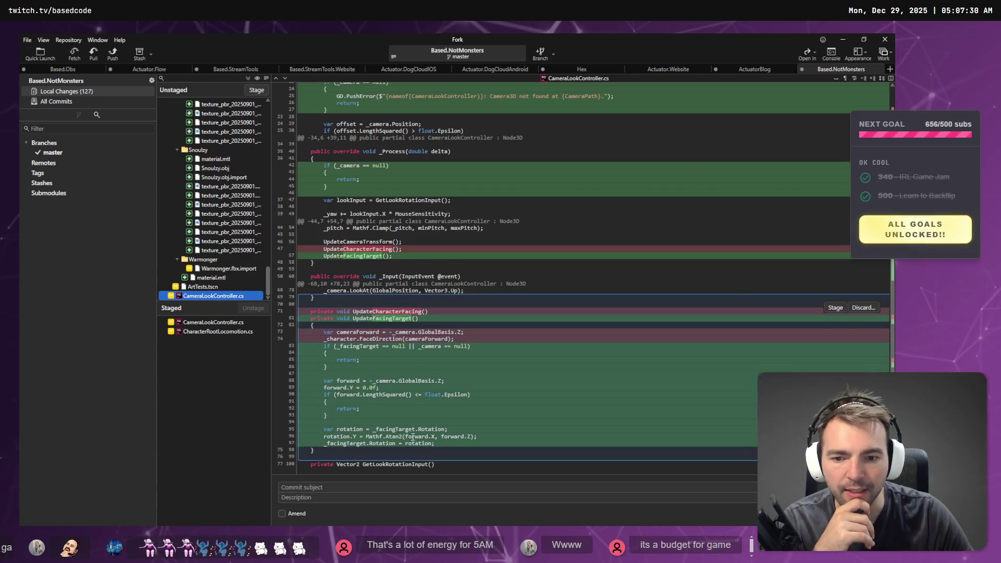
scroll(412, 436, up, 5)
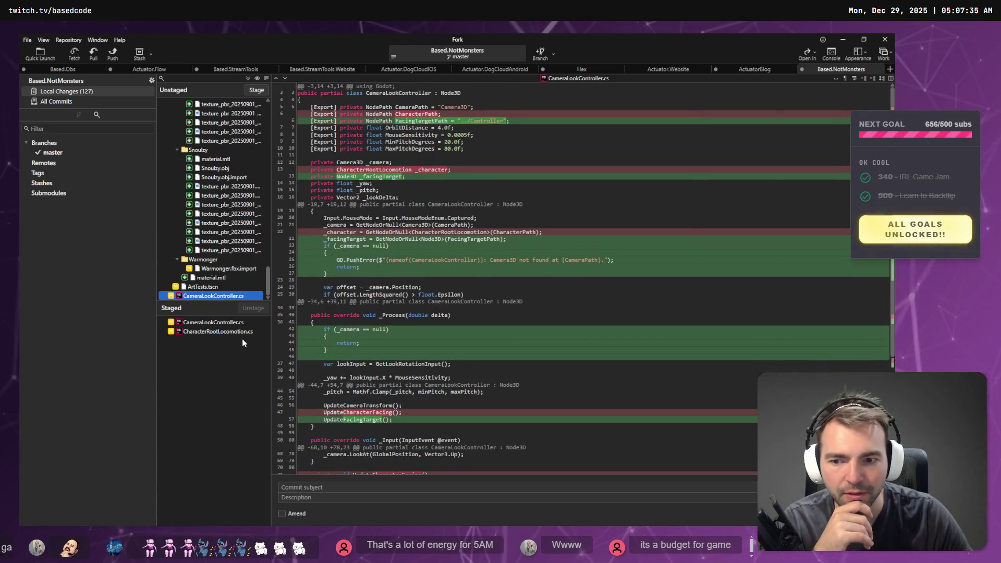
click(241, 331)
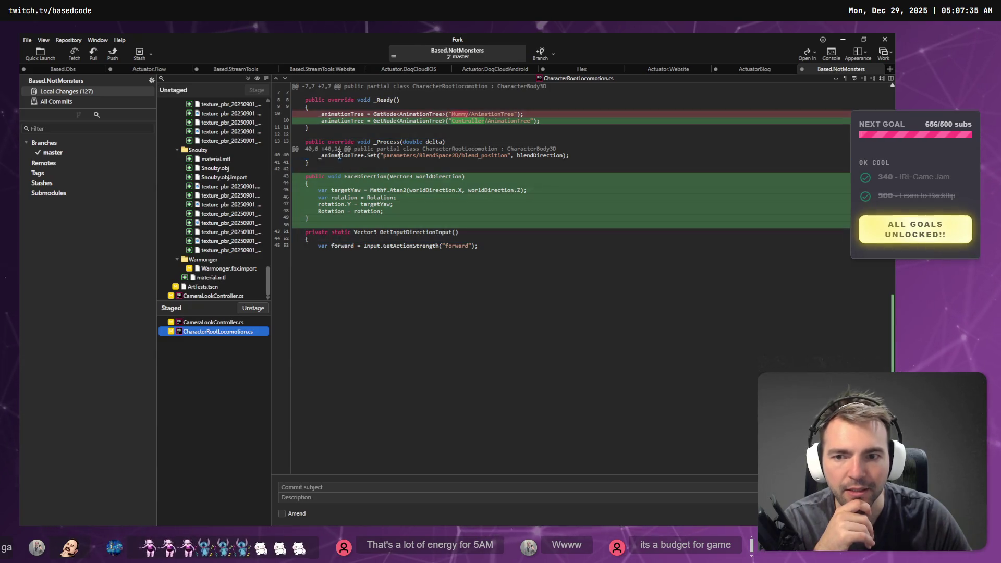
click(213, 296)
scroll(427, 395, down, 2)
scroll(427, 395, down, 2)
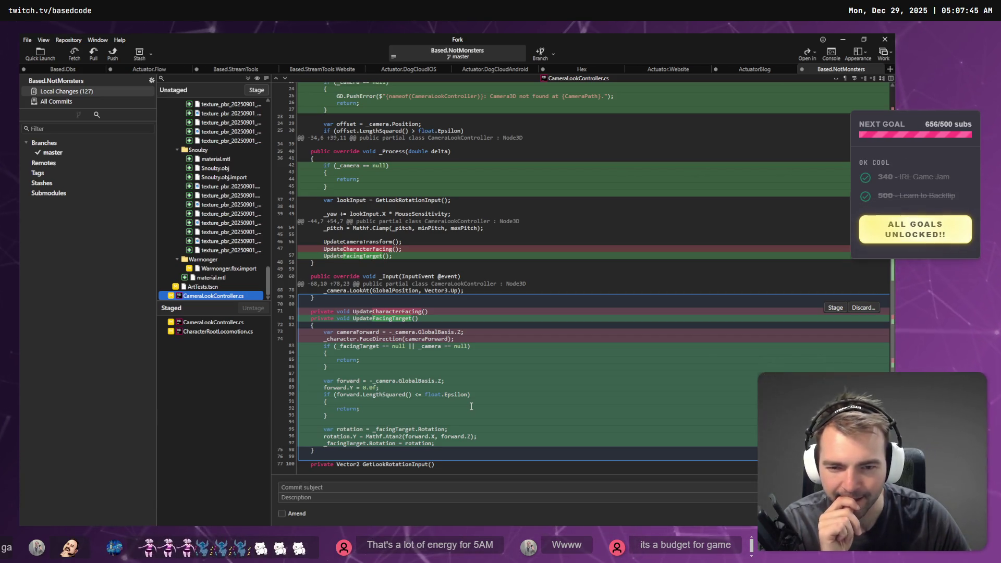
scroll(471, 406, up, 5)
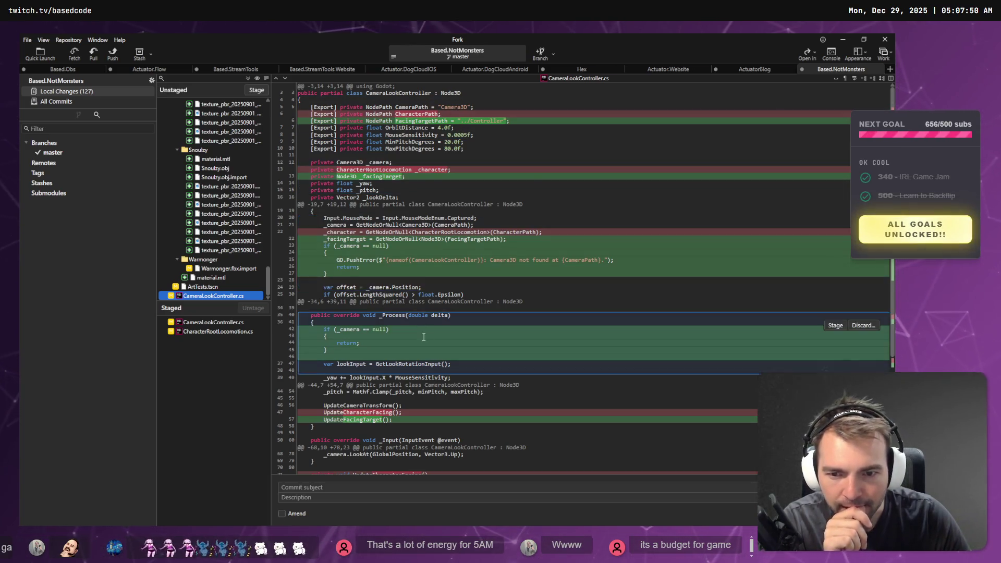
scroll(421, 330, down, 5)
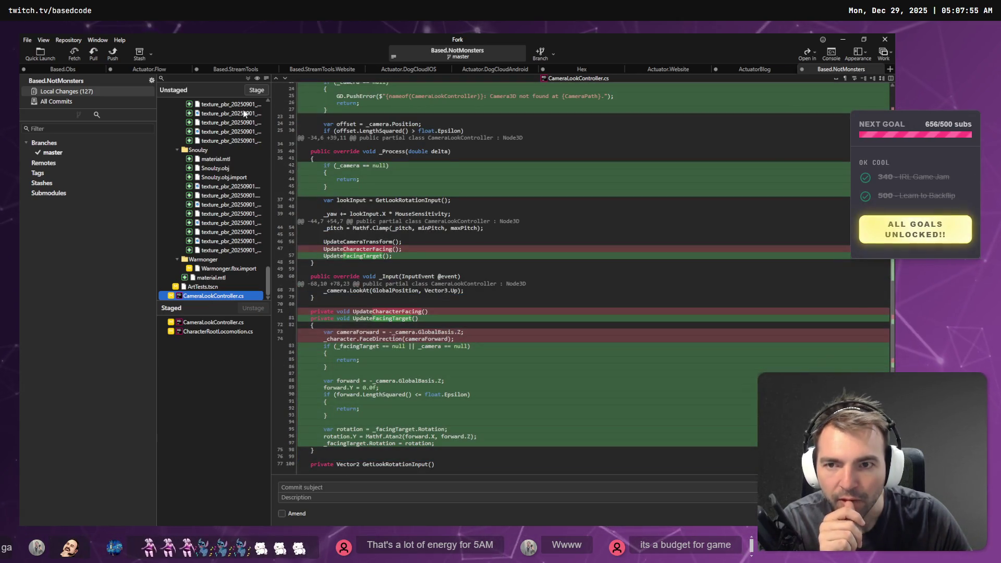
click(255, 93)
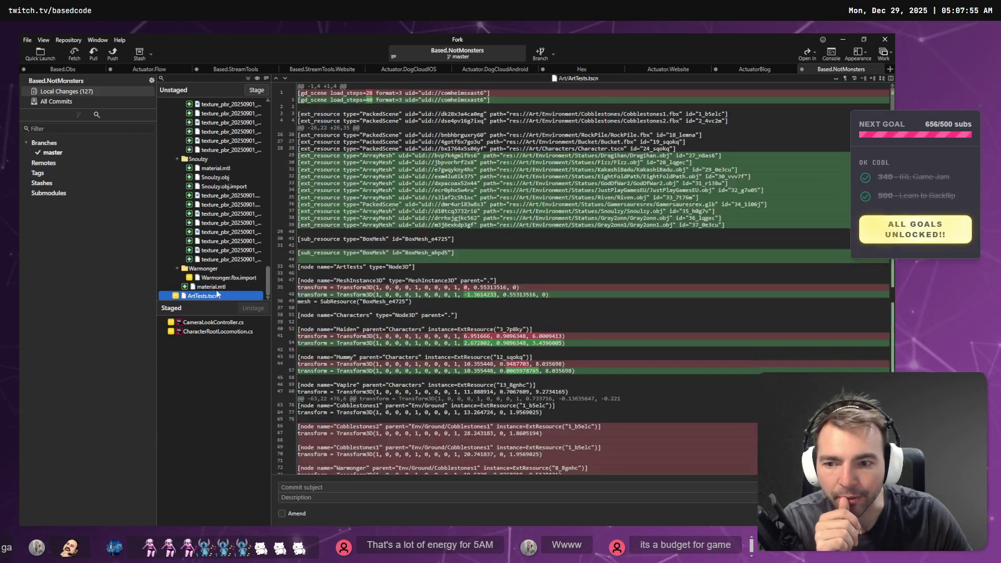
- Inspect the staged CameraLookController.cs diff around the FacingTargetPath line and field declarations
click(213, 332)
click(214, 323)
scroll(426, 369, down, 5)
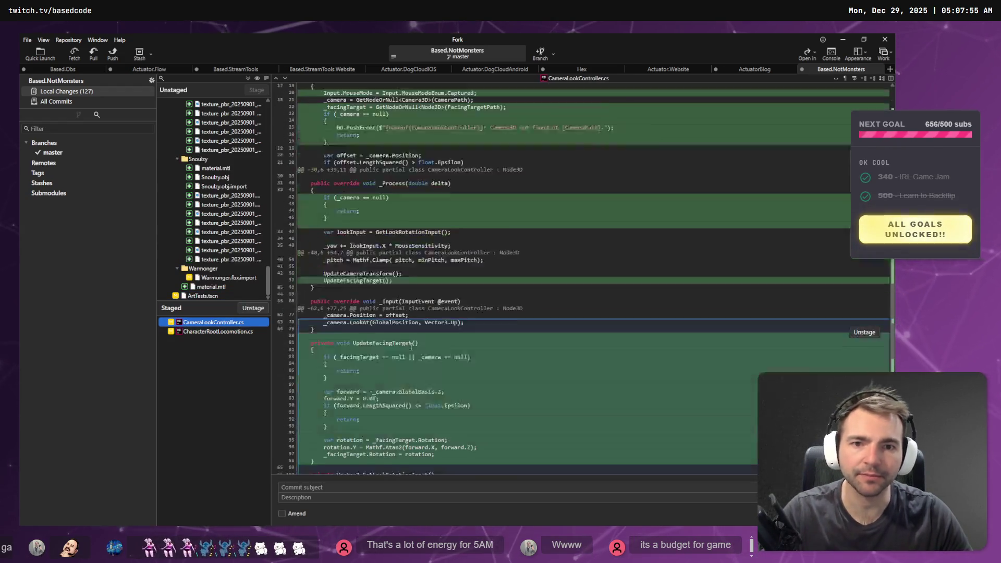
scroll(426, 368, up, 5)
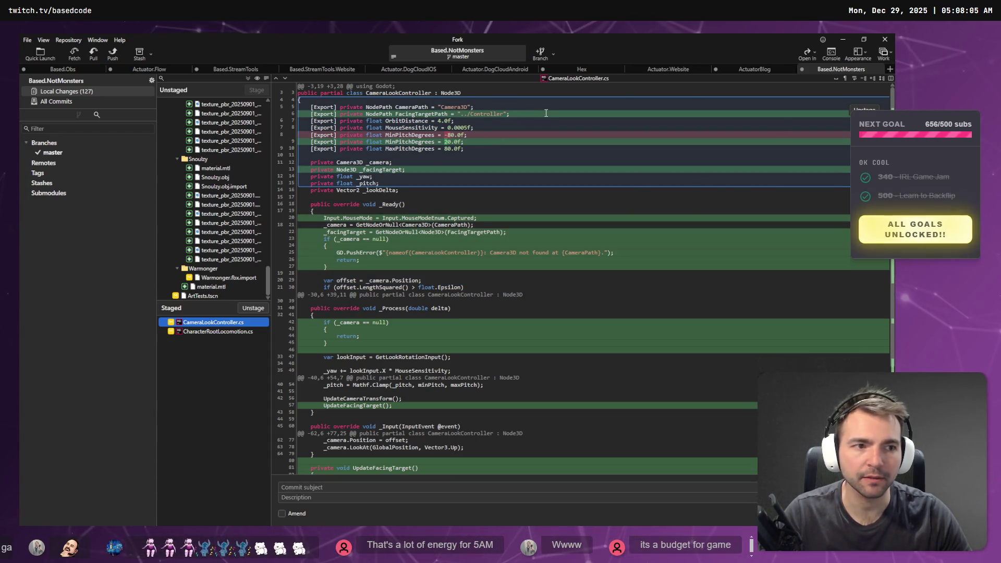
click(384, 113)
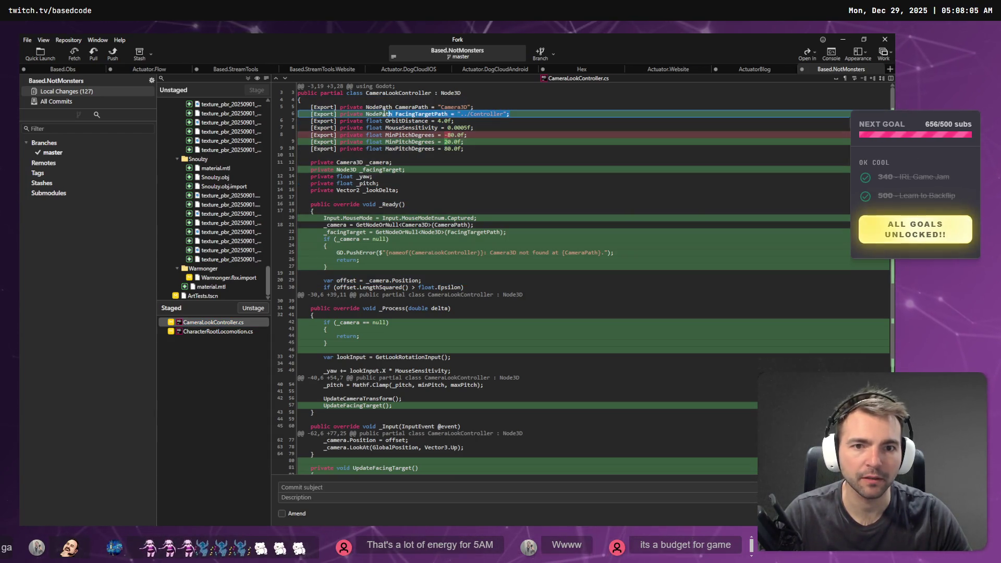
right_click(482, 117)
click(521, 137)
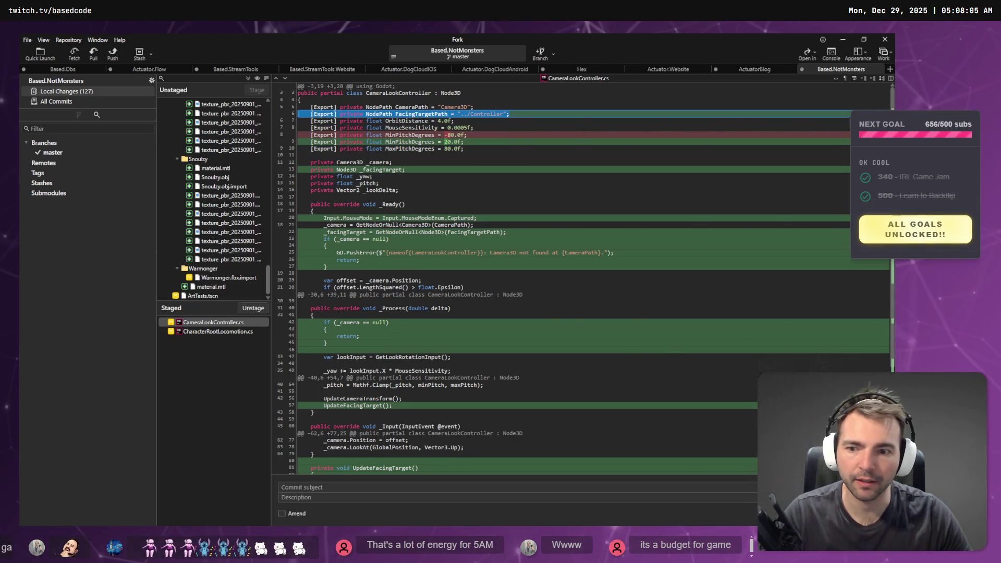
click(420, 155)
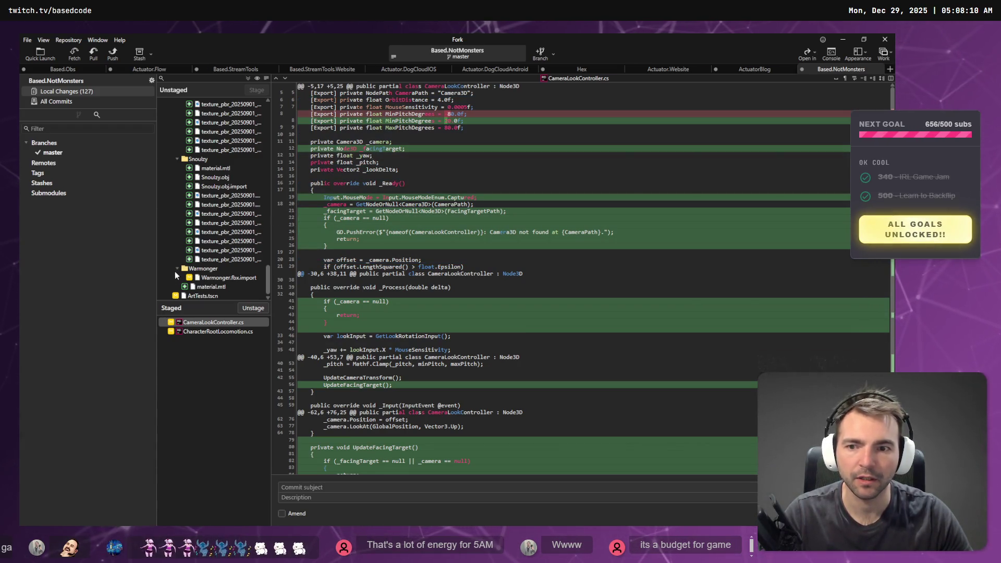
- Stage the rest of CameraLookController.cs, then unstage the MouseSensitivity through MaxPitchDegrees lines
click(221, 296)
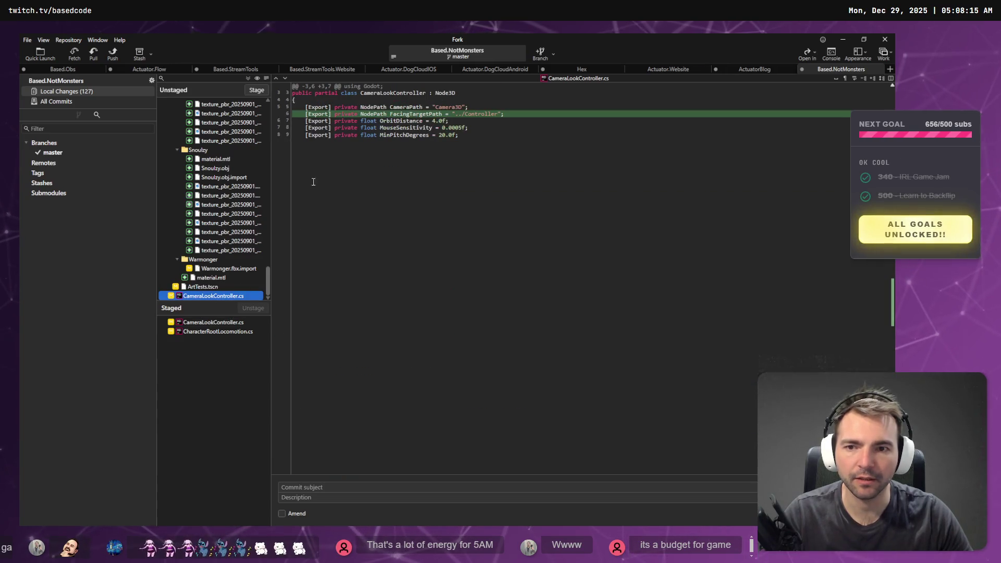
click(255, 90)
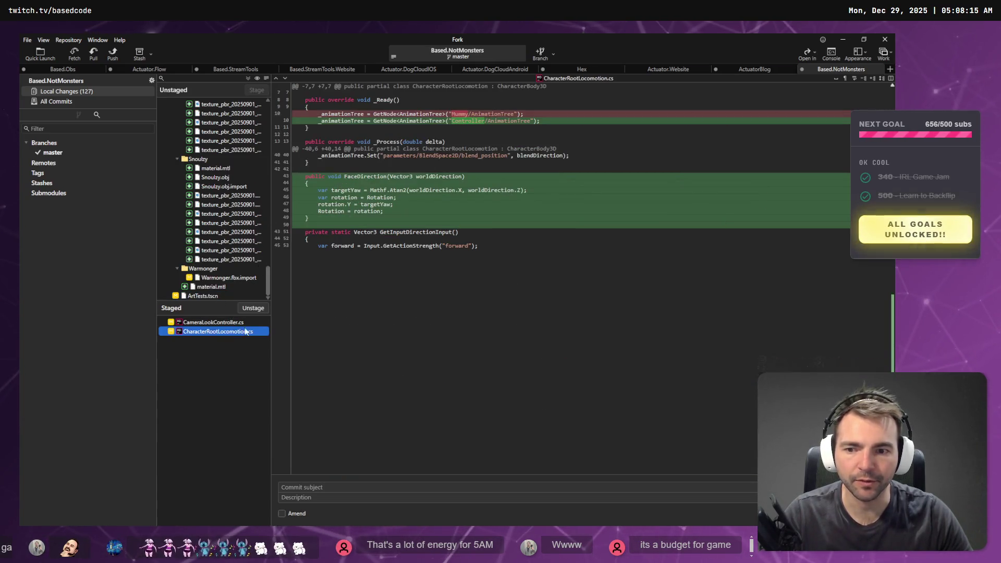
click(243, 324)
drag(821, 134, 821, 115)
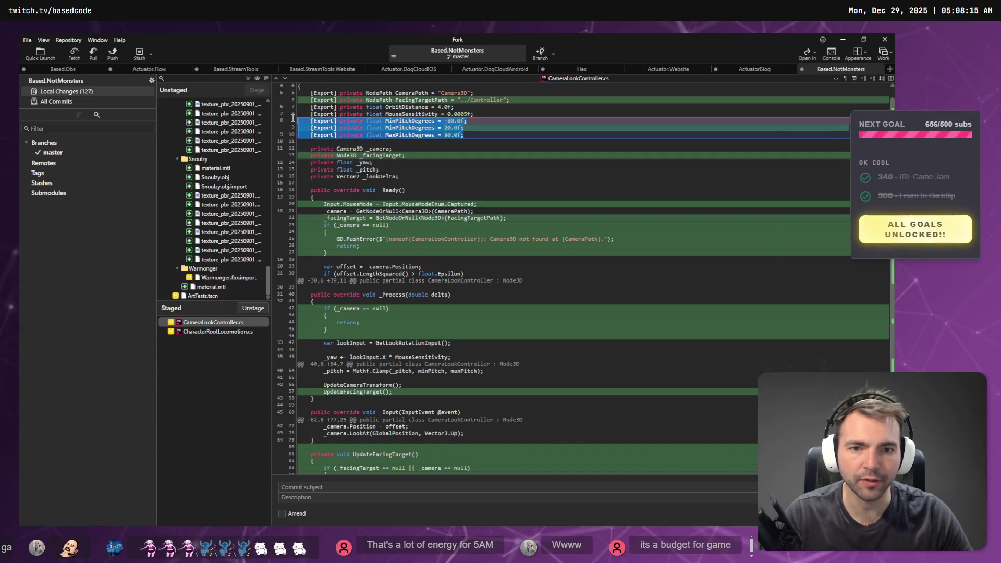
click(863, 115)
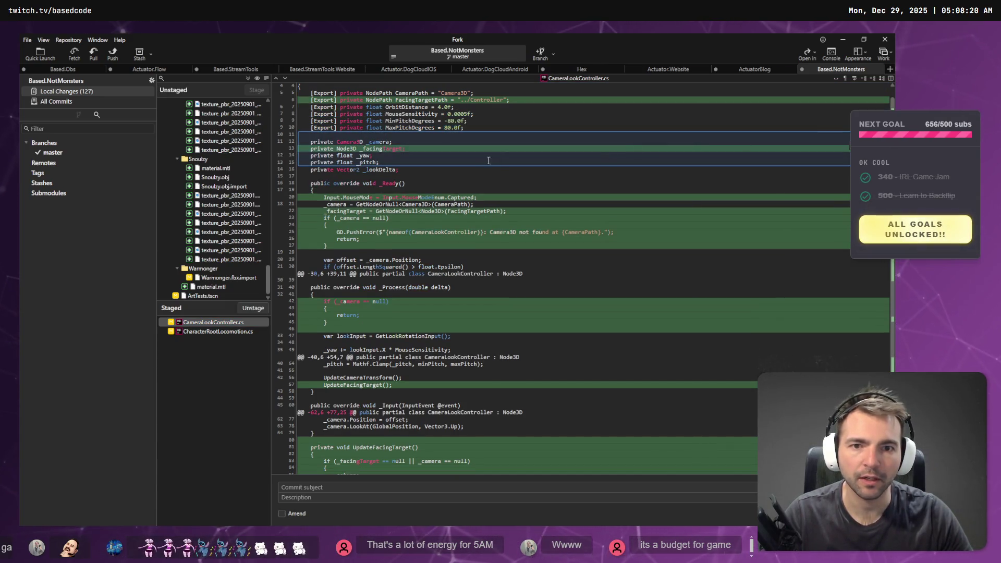
- Check the context options for the two staged scripts without changing anything
shift+click(218, 331)
right_click(218, 332)
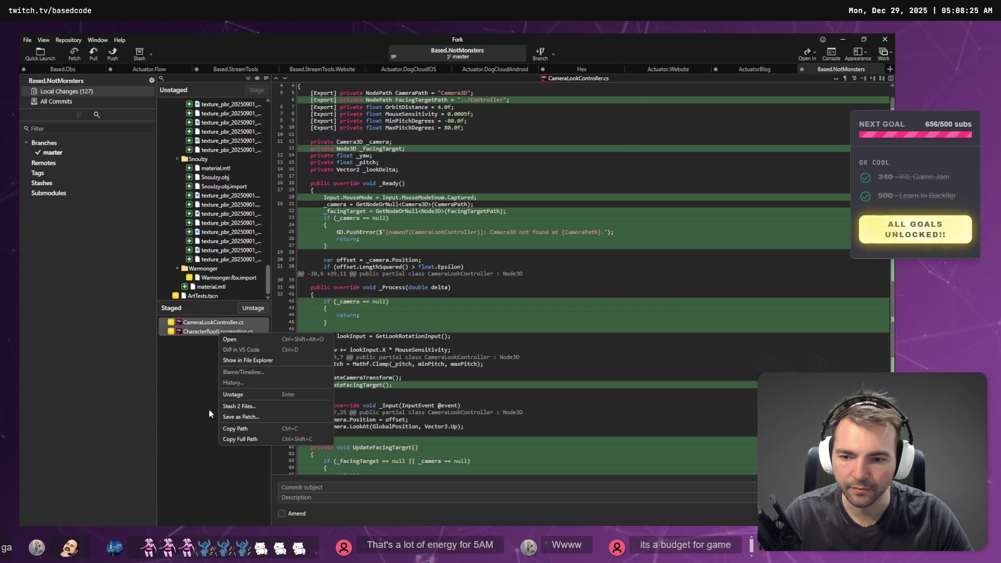
click(208, 328)
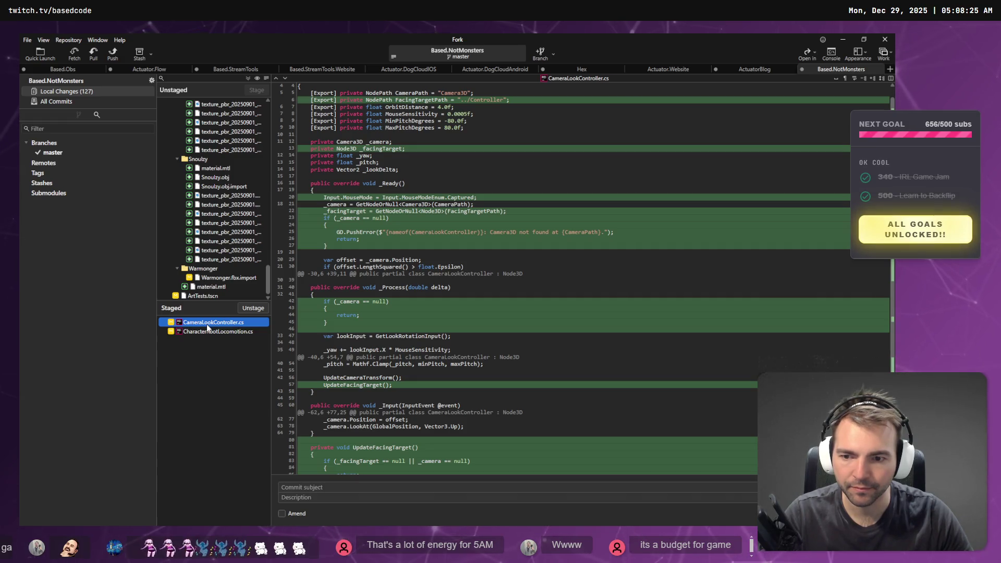
right_click(208, 327)
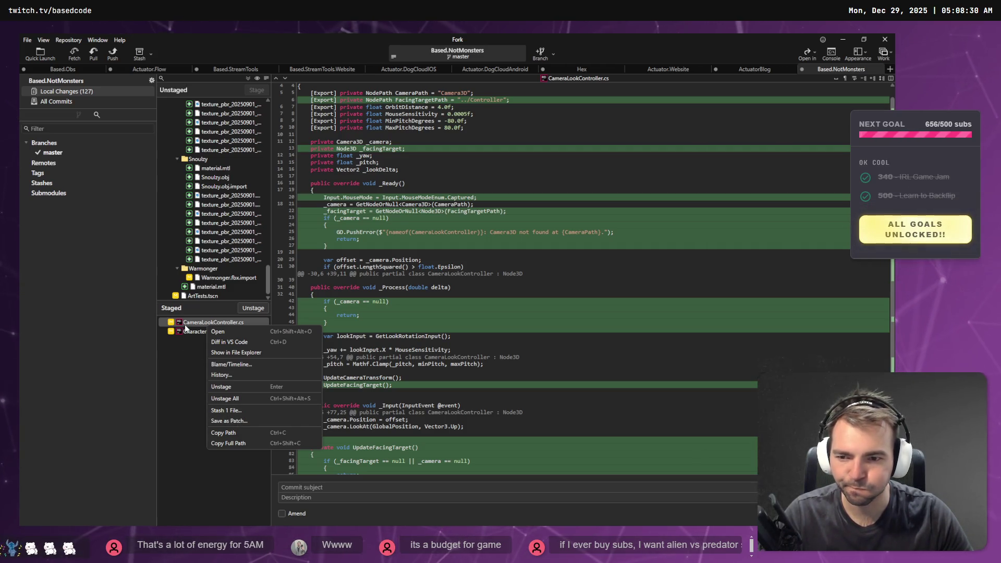
click(212, 324)
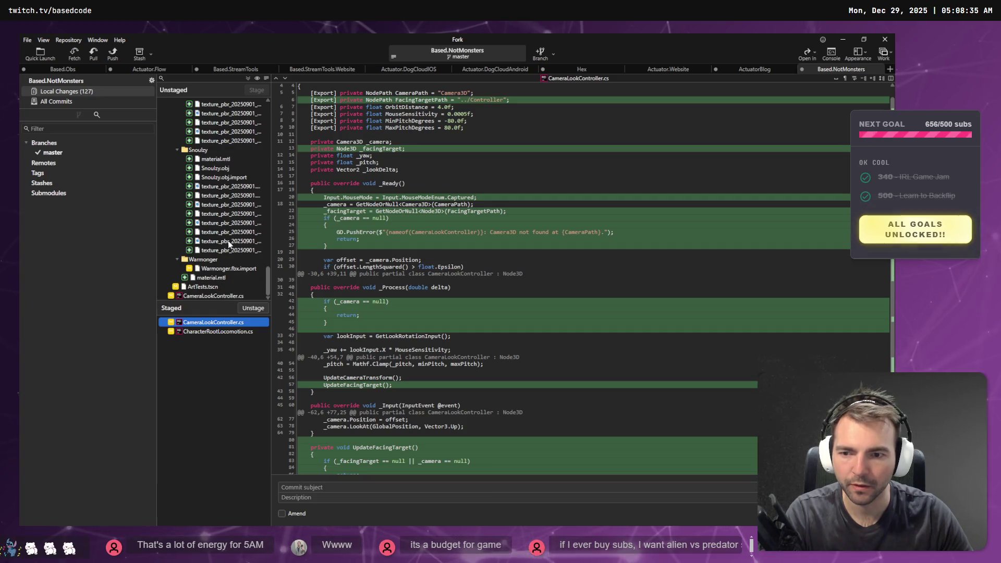
- Select every unstaged file, starting from material.mtl
click(240, 278)
click(204, 325)
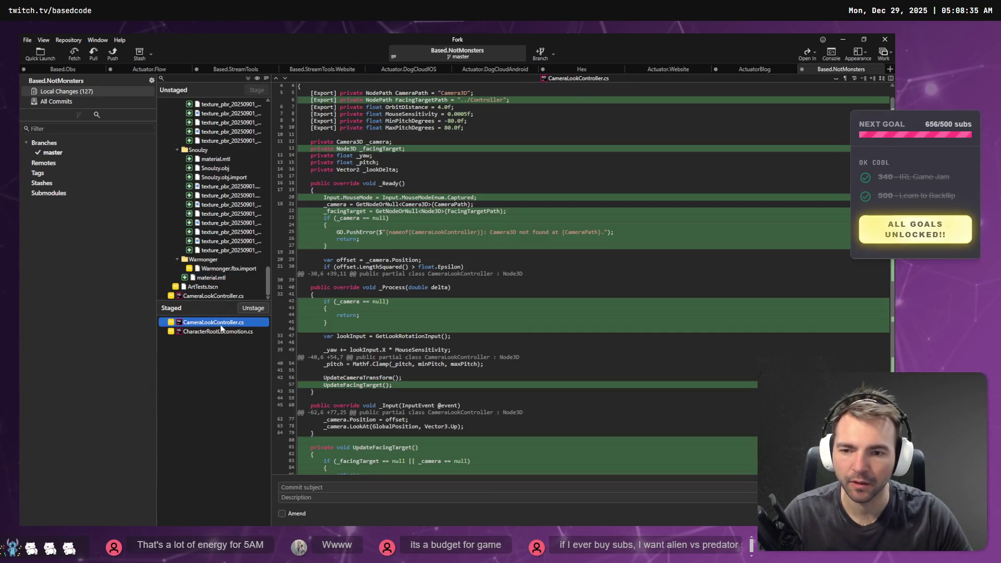
click(229, 232)
key(ctrl+a)
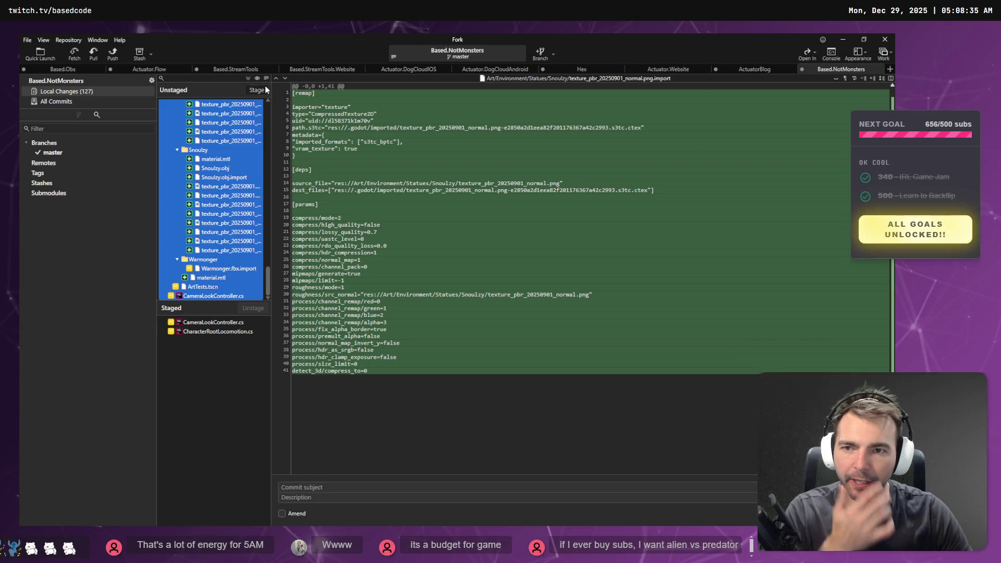
- Stage all selected asset files and review the Character.tscn changes
click(261, 90)
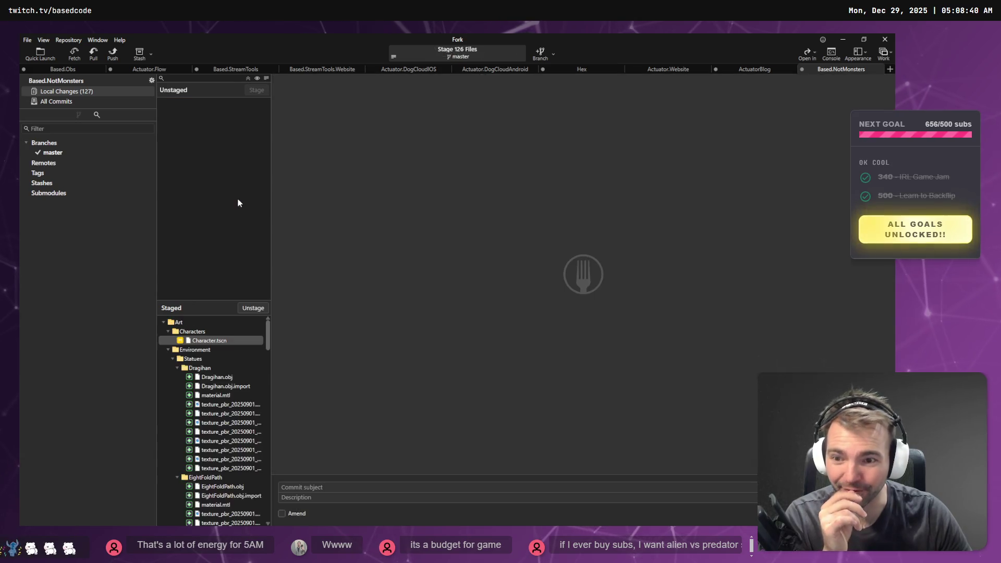
click(208, 342)
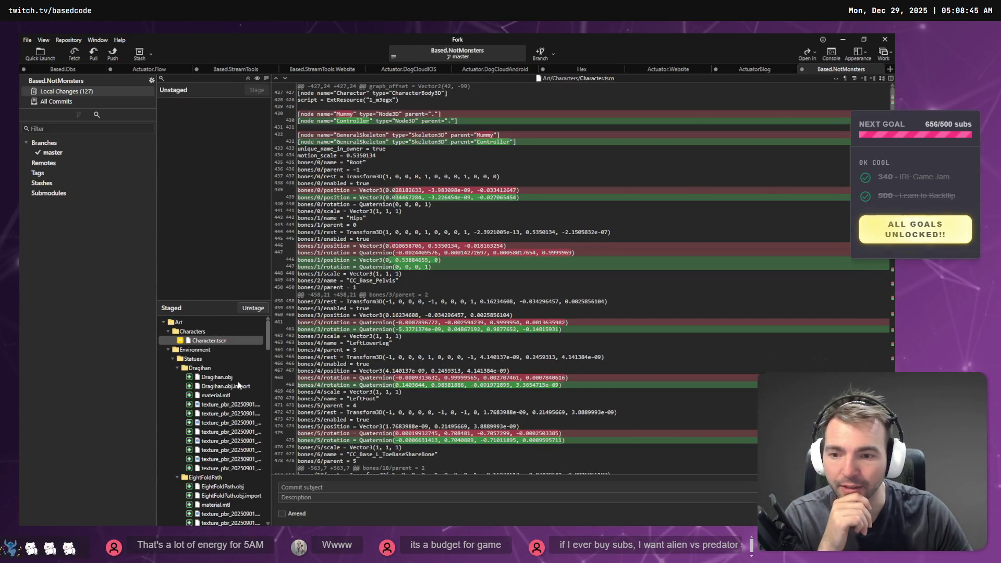
scroll(238, 382, down, 5)
scroll(237, 382, down, 5)
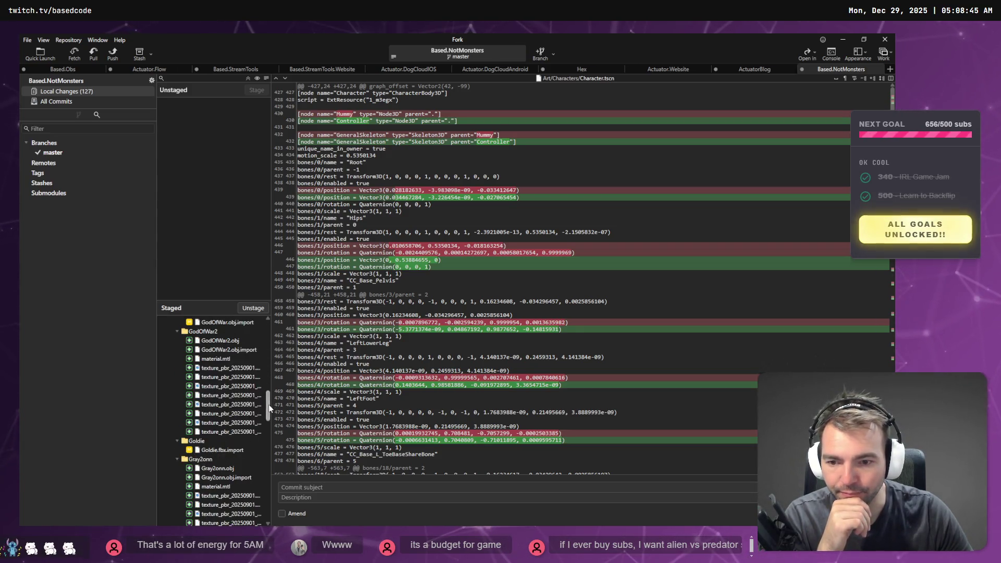
scroll(234, 417, down, 5)
- Unstage camera setting lines 7-10 of CameraLookController.cs with U
click(202, 504)
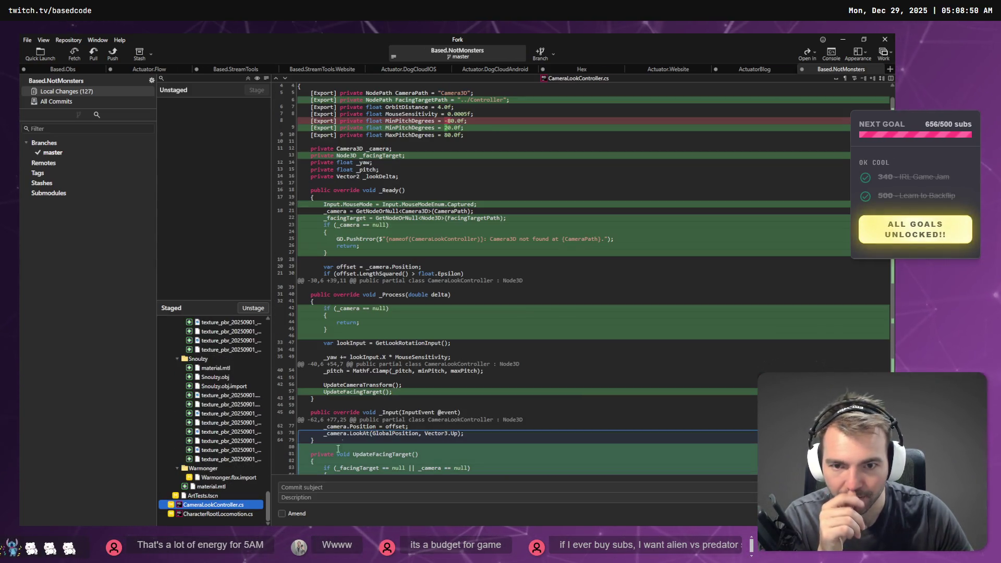
click(295, 112)
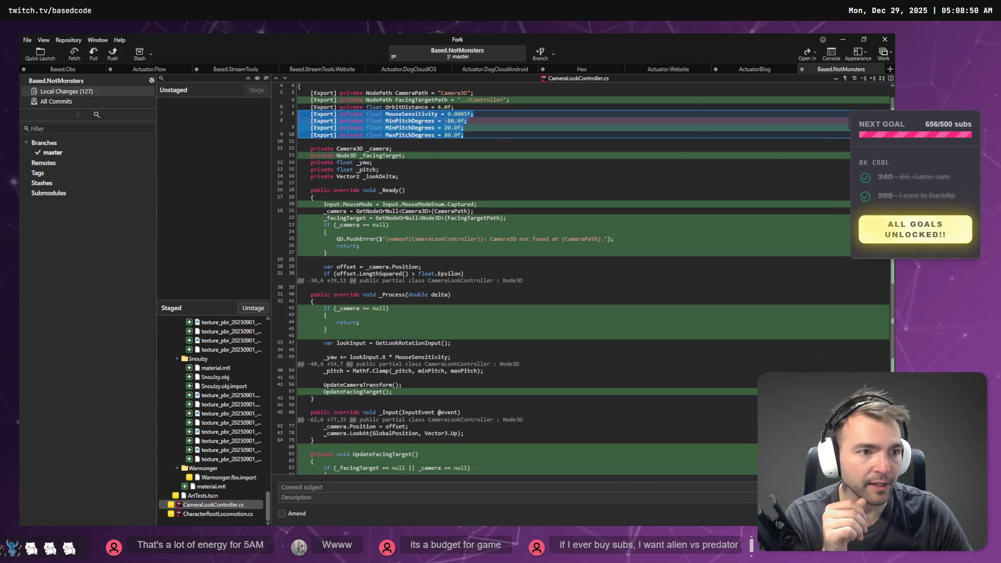
key(u)
shift+click(217, 515)
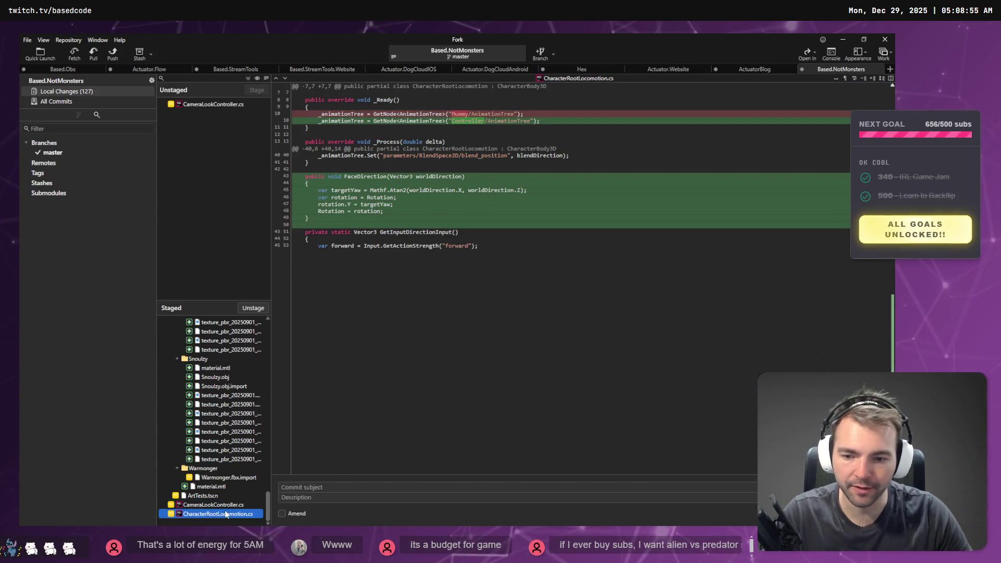
- Unstage both scripts, then stage only the MinPitchDegrees lines
right_click(230, 509)
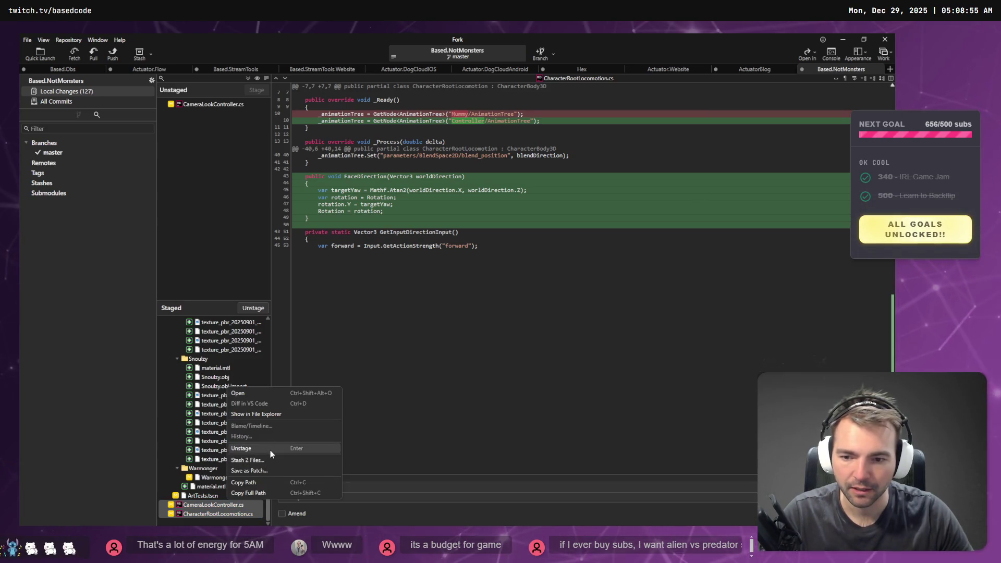
click(245, 449)
click(233, 105)
shift+click(231, 114)
right_click(232, 113)
click(260, 186)
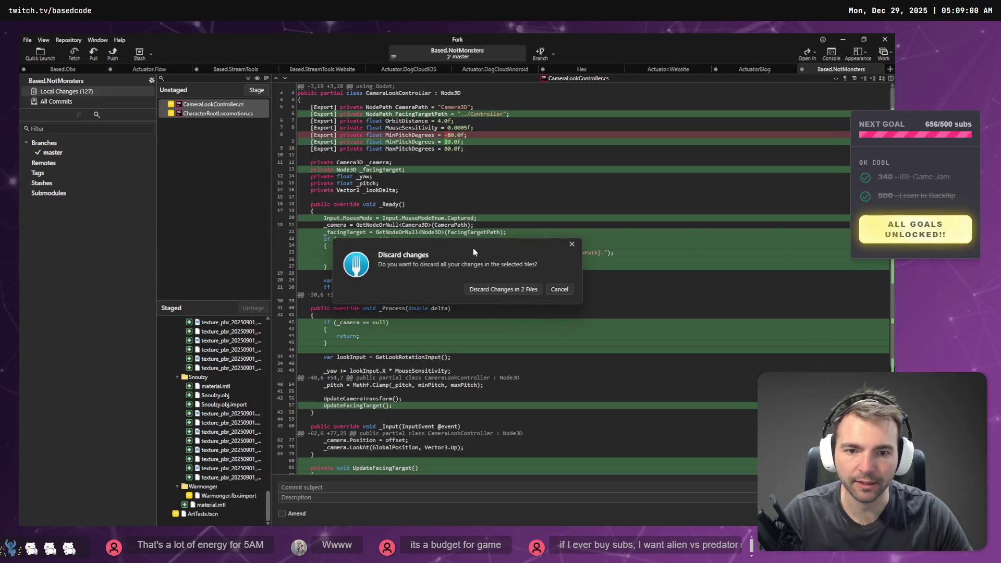
click(554, 289)
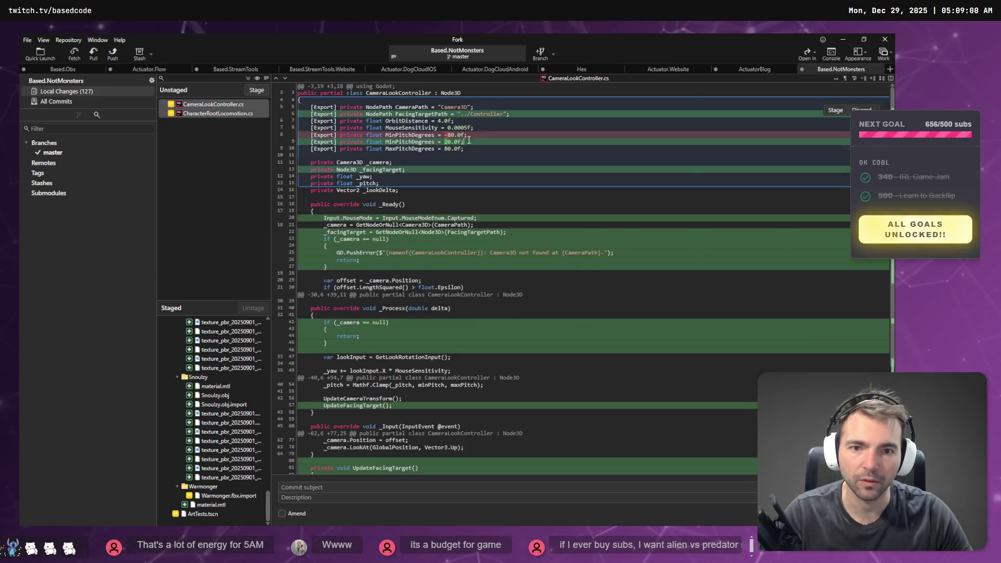
drag(476, 140, 666, 131)
click(832, 146)
- Discard the remaining changes in CameraLookController.cs and CharacterRootLocomotion.cs
click(219, 104)
shift+click(223, 114)
right_click(224, 117)
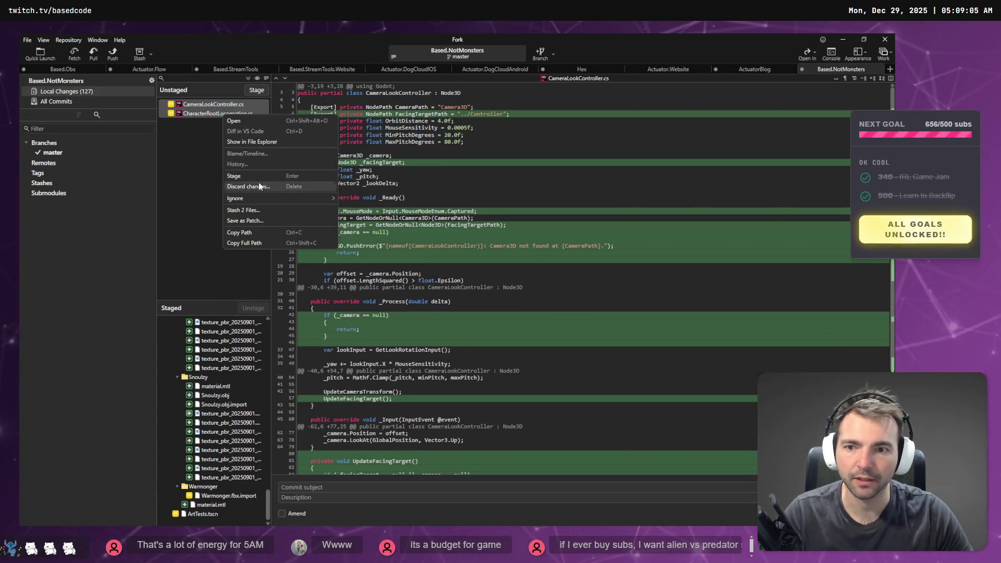
click(245, 179)
click(497, 290)
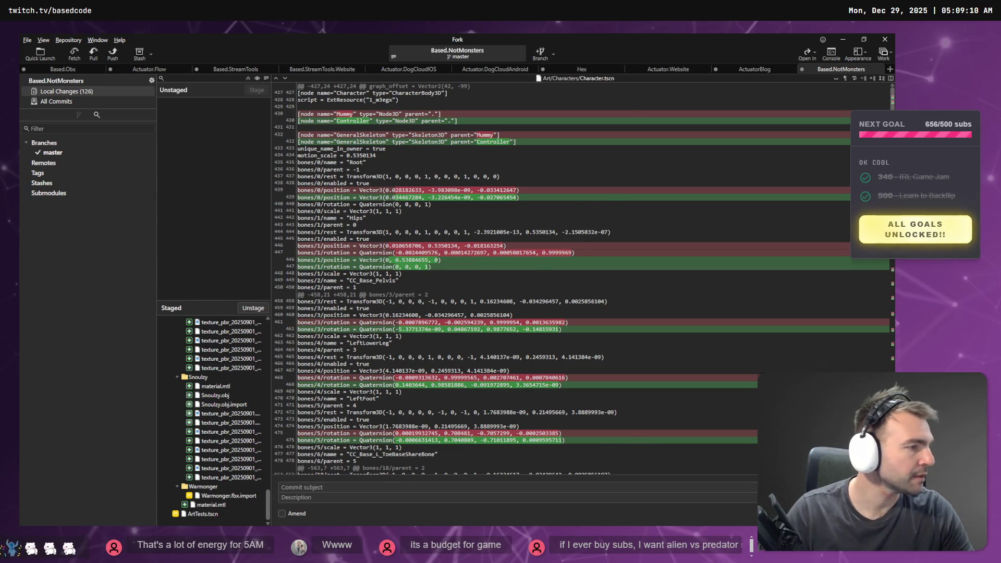
key(alt+Tab)
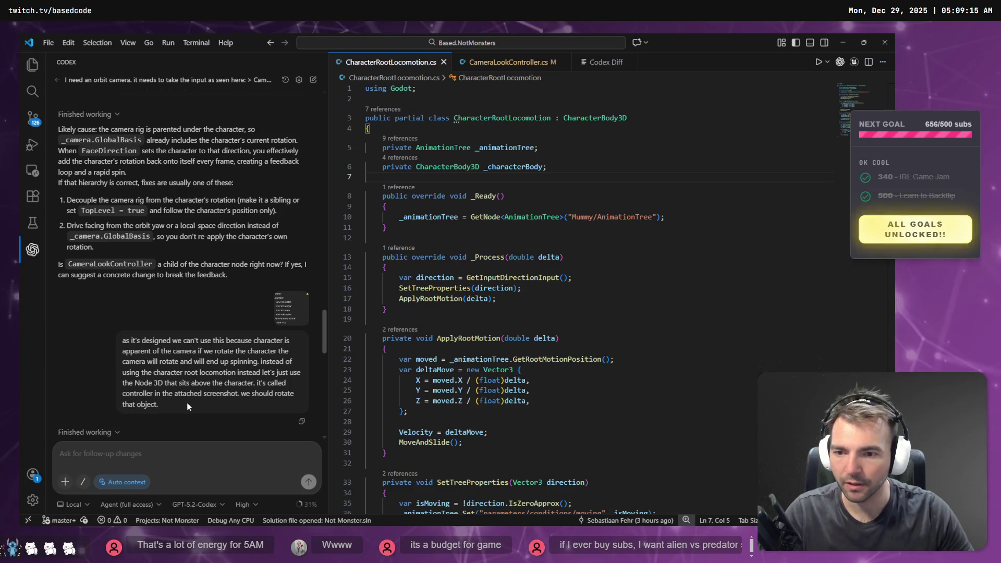
- Select the earlier camera-forward rotation prompt text in the chat history
drag(170, 406, 123, 381)
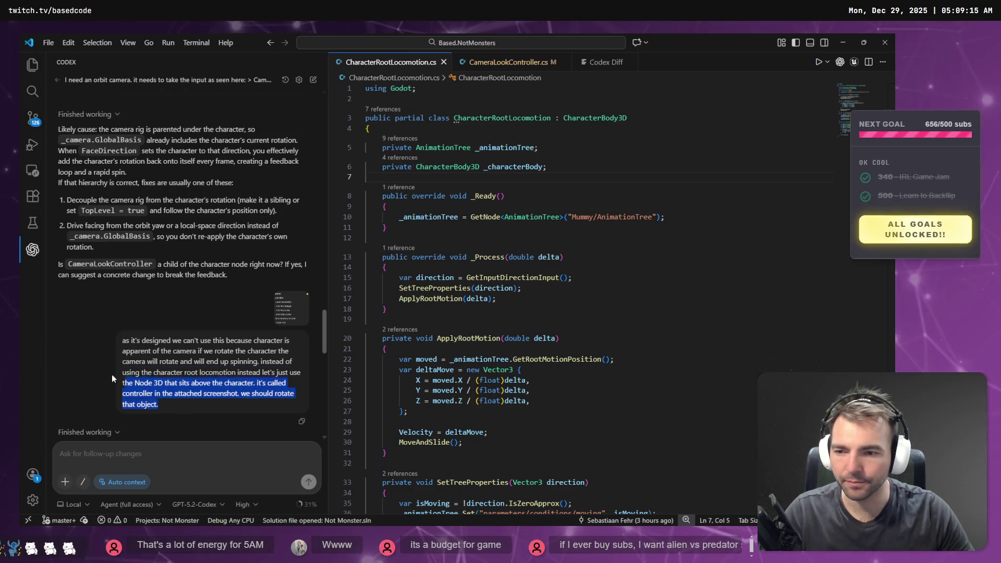
scroll(183, 342, up, 5)
scroll(183, 341, up, 5)
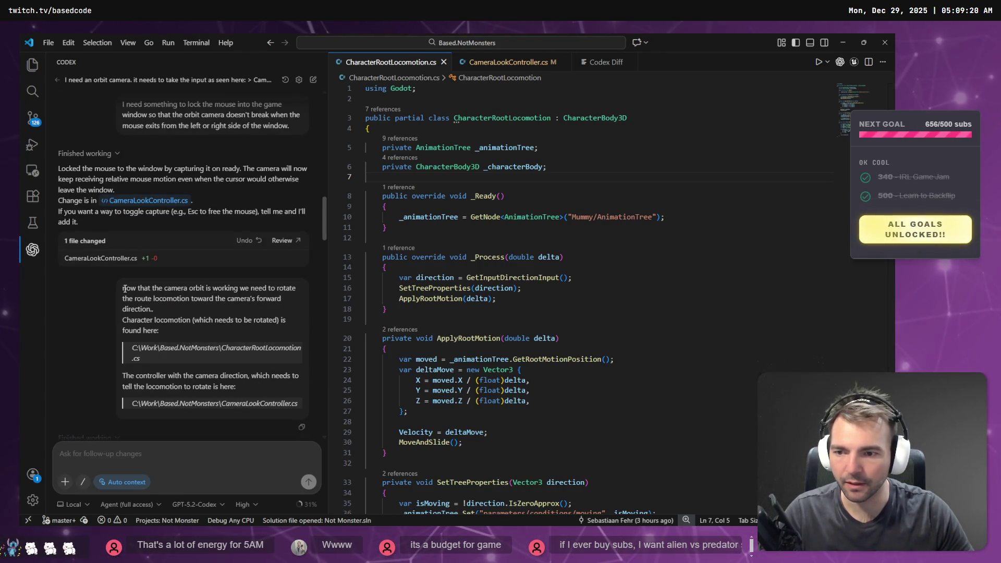
mouse_move(124, 288)
mouse_down()
mouse_move(292, 389)
mouse_move(298, 405)
mouse_up()
key(ctrl+c)
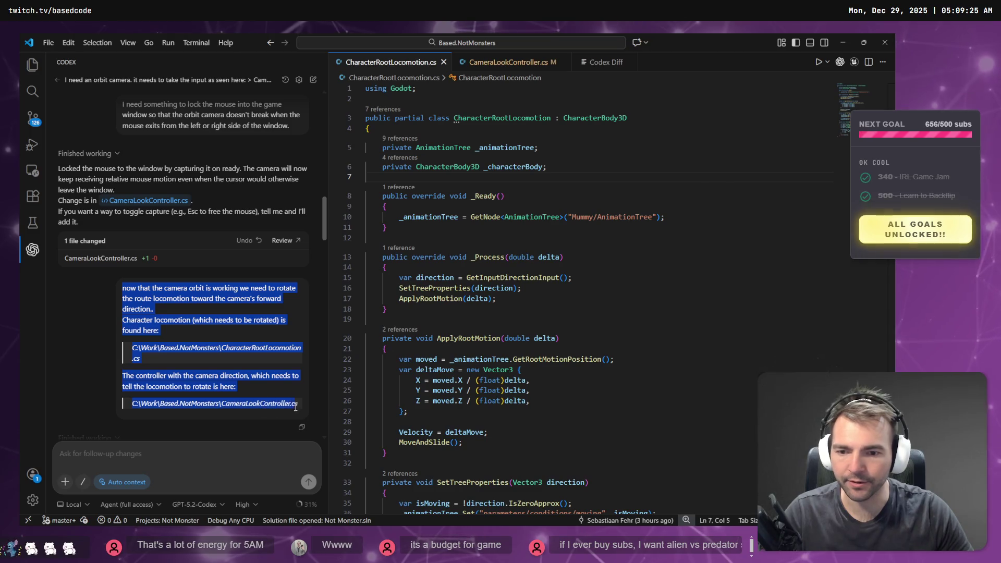
scroll(261, 353, down, 10)
scroll(261, 353, up, 10)
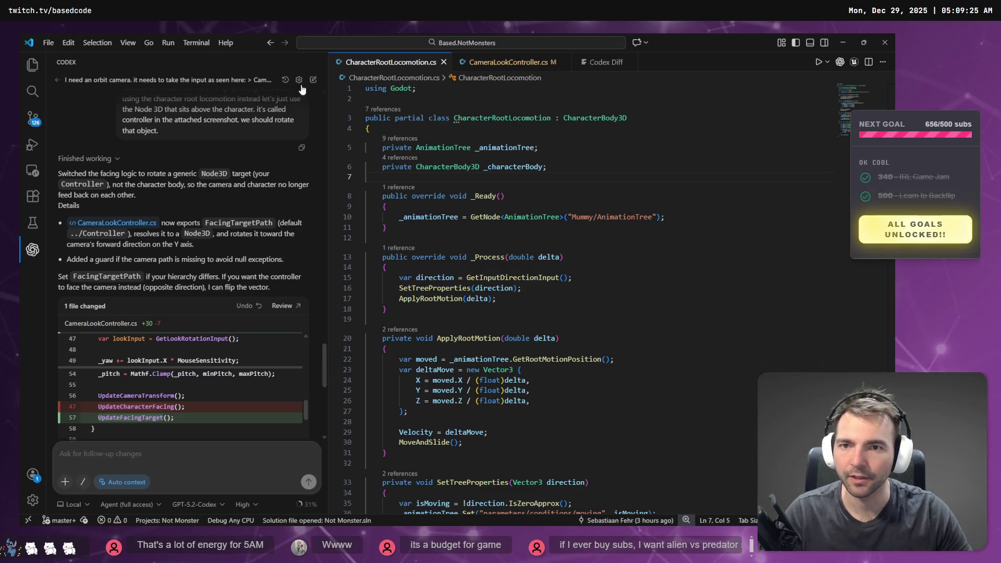
- Start a new Codex task with the pasted camera-forward rotation prompt and select it all
click(313, 80)
key(ctrl+v)
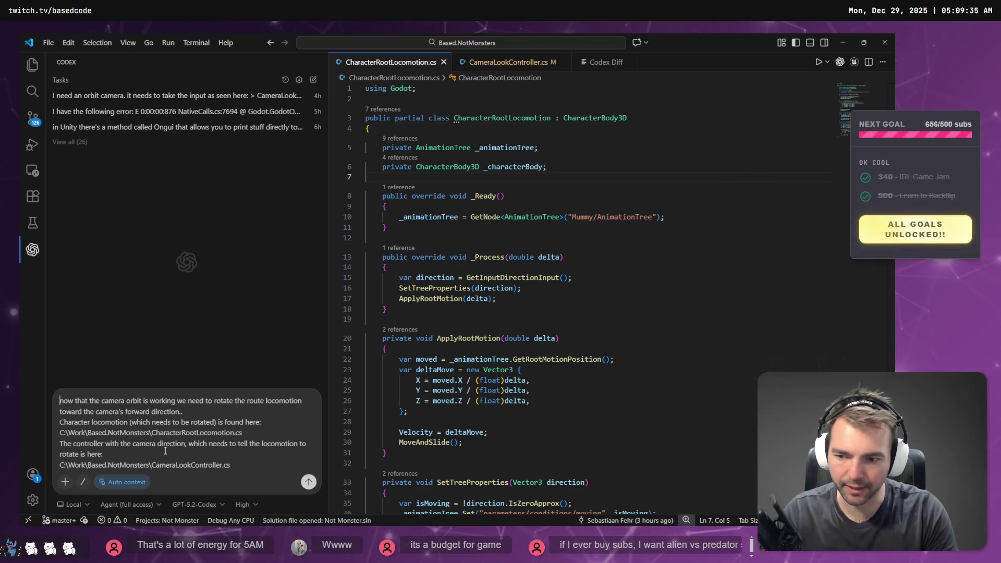
key(ctrl+a)
key(alt+Tab)
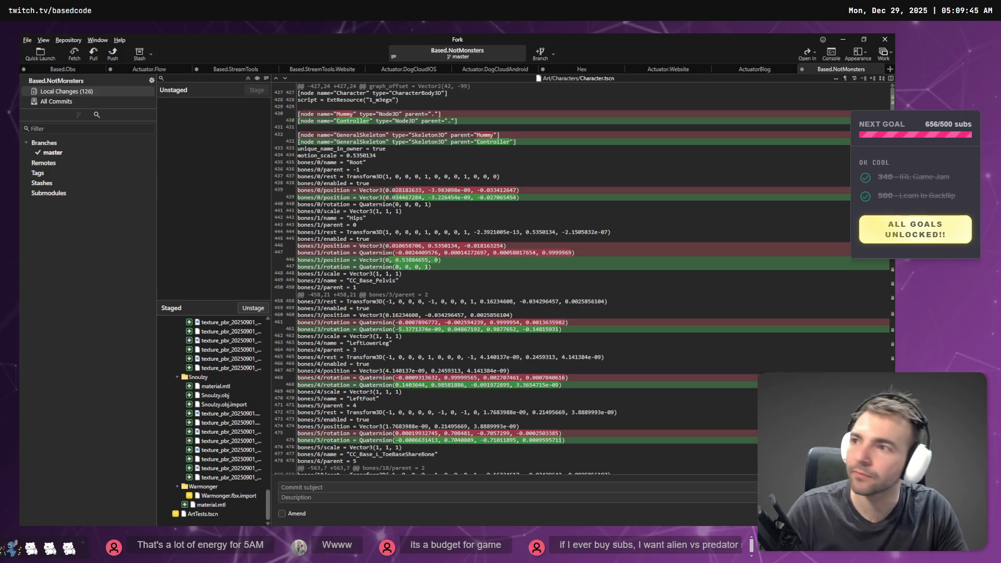
- Cycle through windows to the ChatGPT browser, close the image viewer and open a new tab
key(alt+Tab)
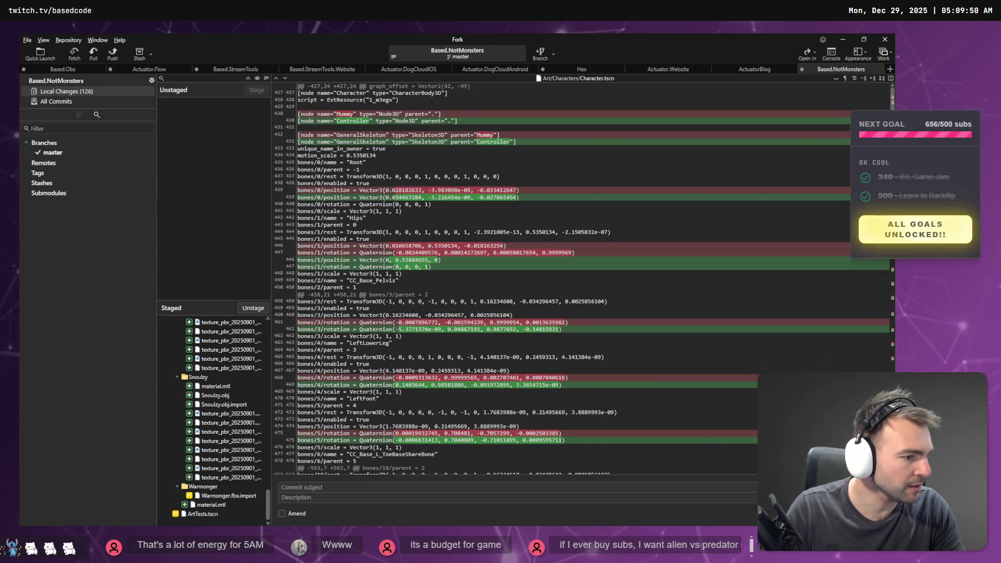
key(alt+Tab)
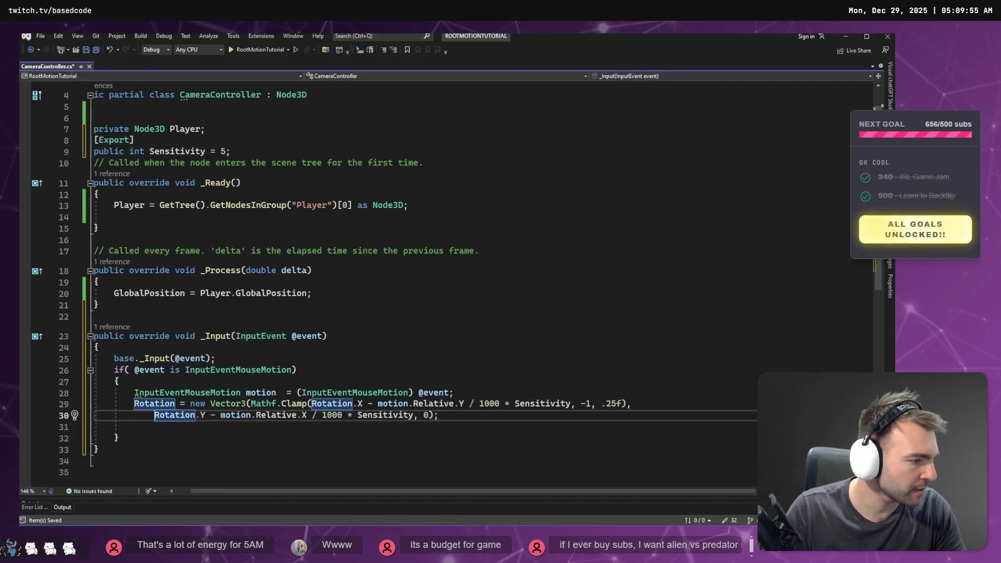
key(alt+Tab)
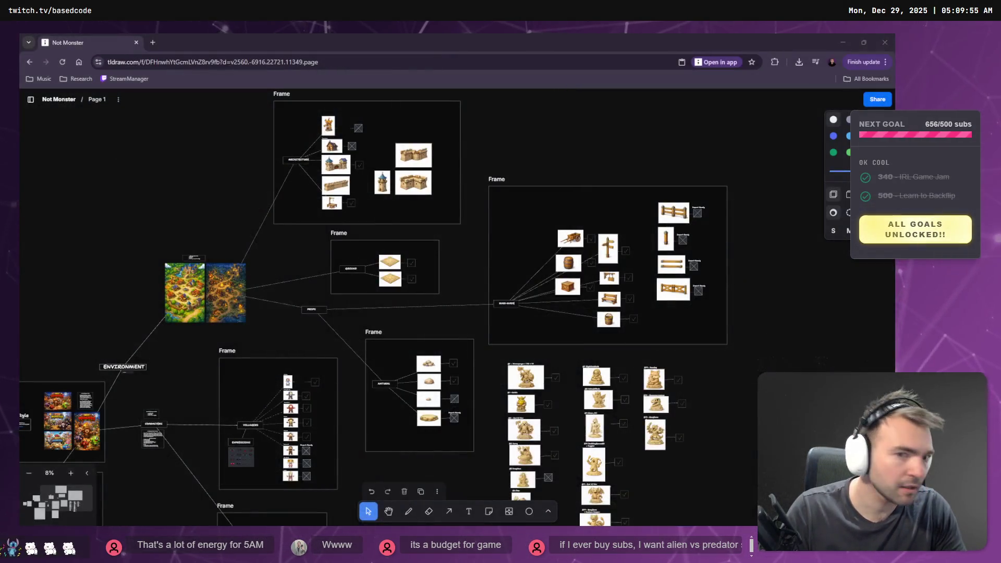
key(alt+Tab)
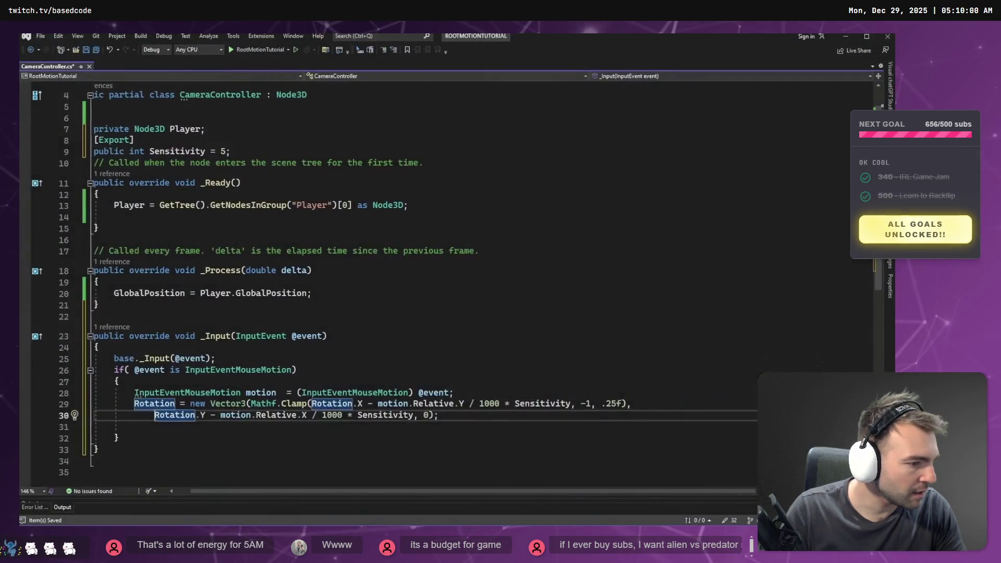
key(alt+Tab)
key(alt+Tab)
key(alt+Tab)
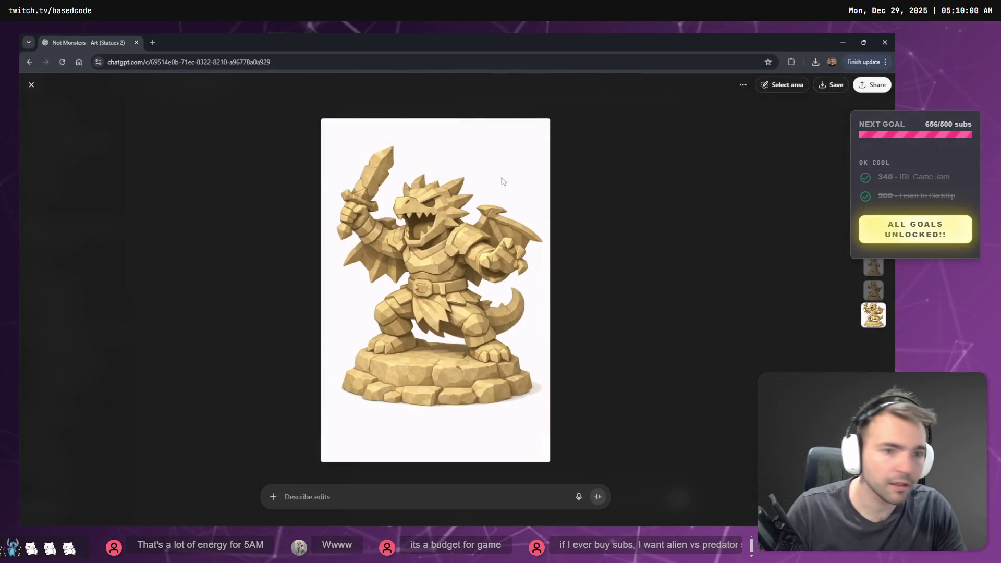
key(Escape)
key(ctrl+t)
- Load chatgpt.com and send a dictated prompt-improvement request with the prompt in a fenced block
text(chatgpt.com)
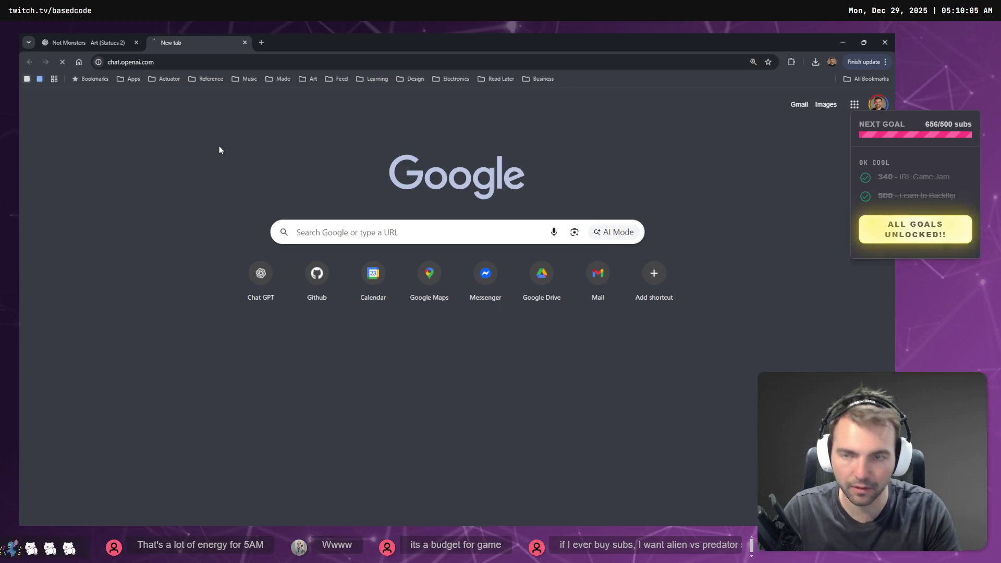
key(Return)
key(super+h)
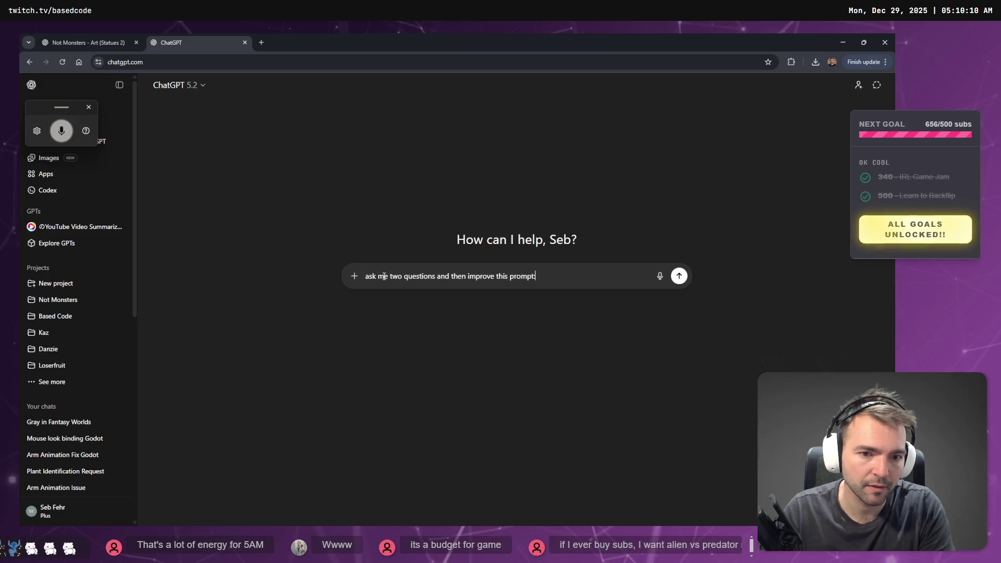
key(shift+Return)
text(`)
key(shift+Return)
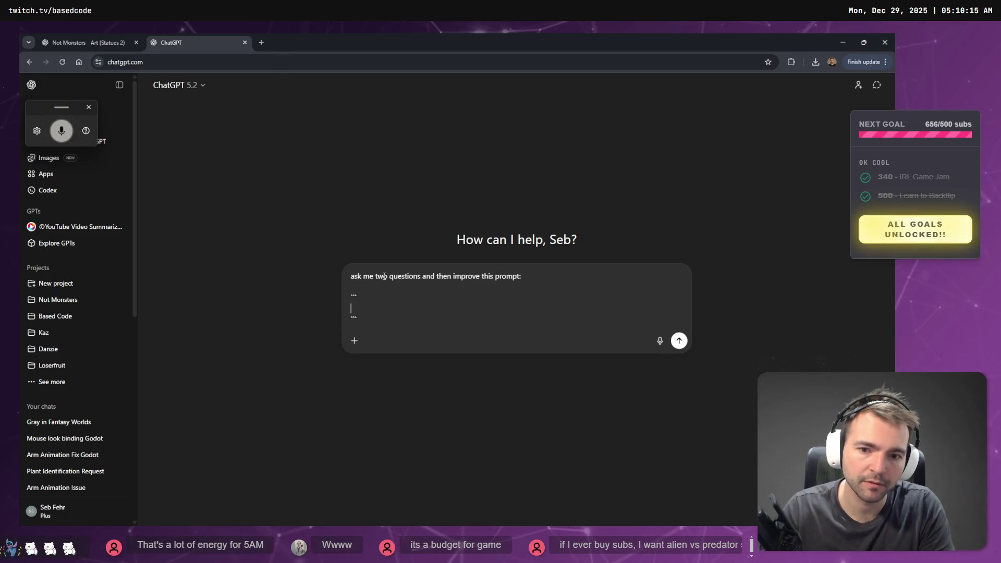
key(ctrl+v)
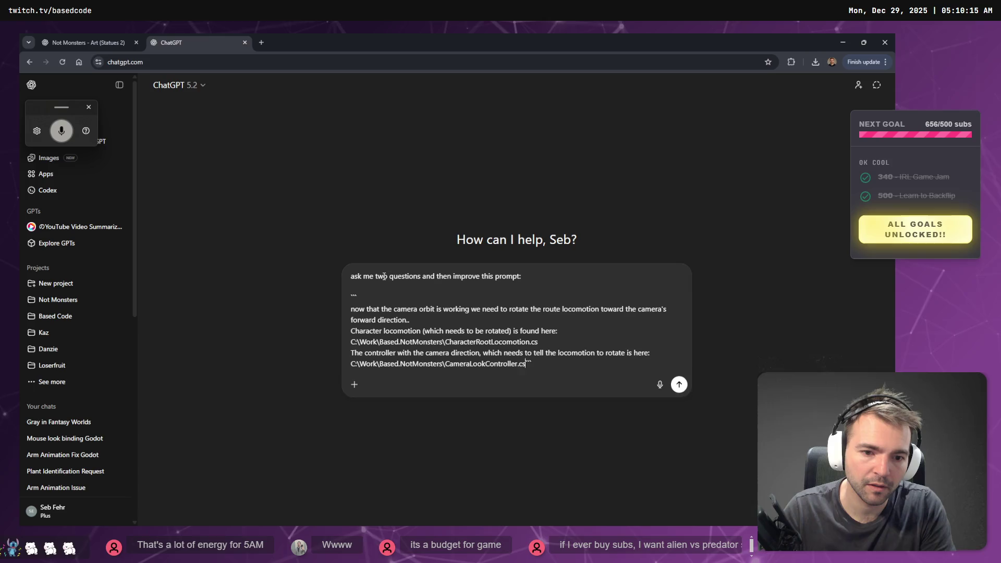
key(Return)
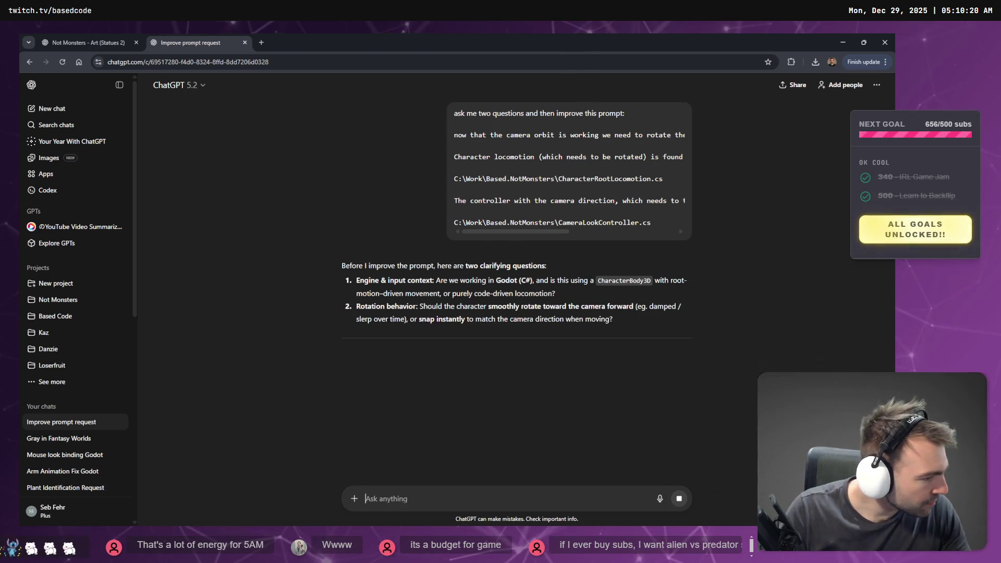
- Reposition the Mixamo window and bring its animation page to the front
key(alt+Tab)
drag(524, 33, 835, 256)
key(alt+Tab)
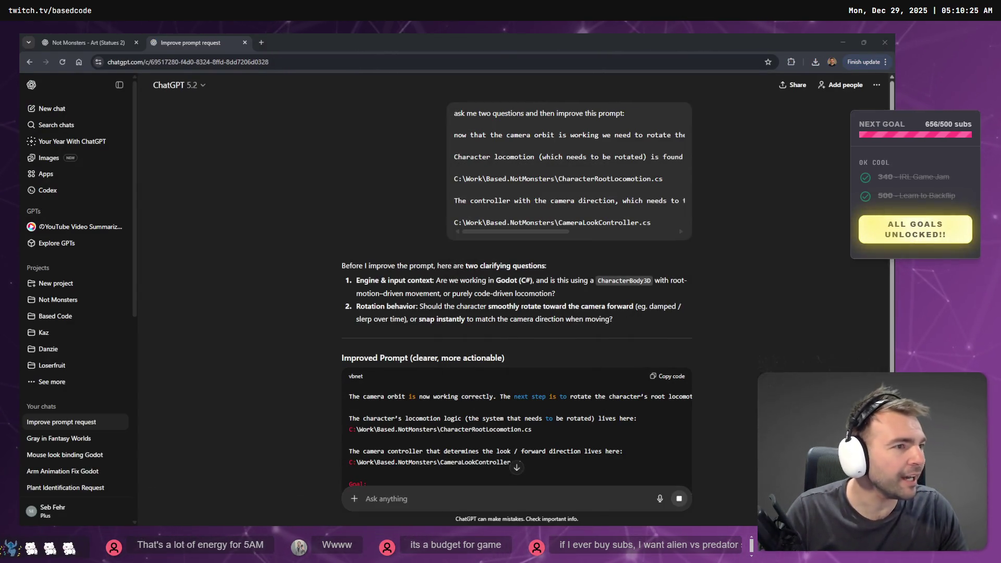
key(alt+Tab)
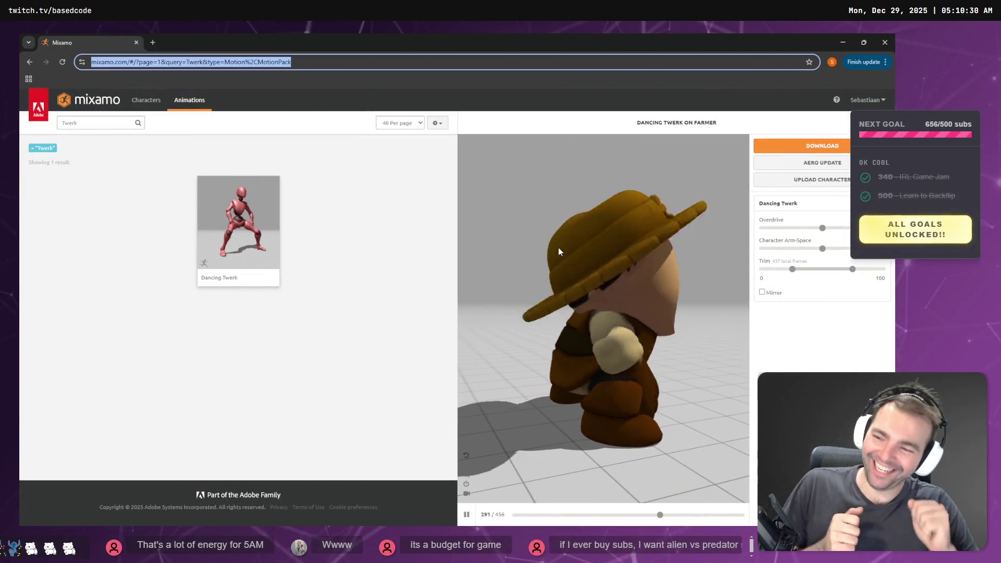
- Orbit the Mixamo preview to view the Farmer's Dancing Twerk from another side
mouse_move(706, 298)
mouse_down()
mouse_move(662, 324)
mouse_move(561, 346)
mouse_move(543, 335)
mouse_move(614, 347)
mouse_up()
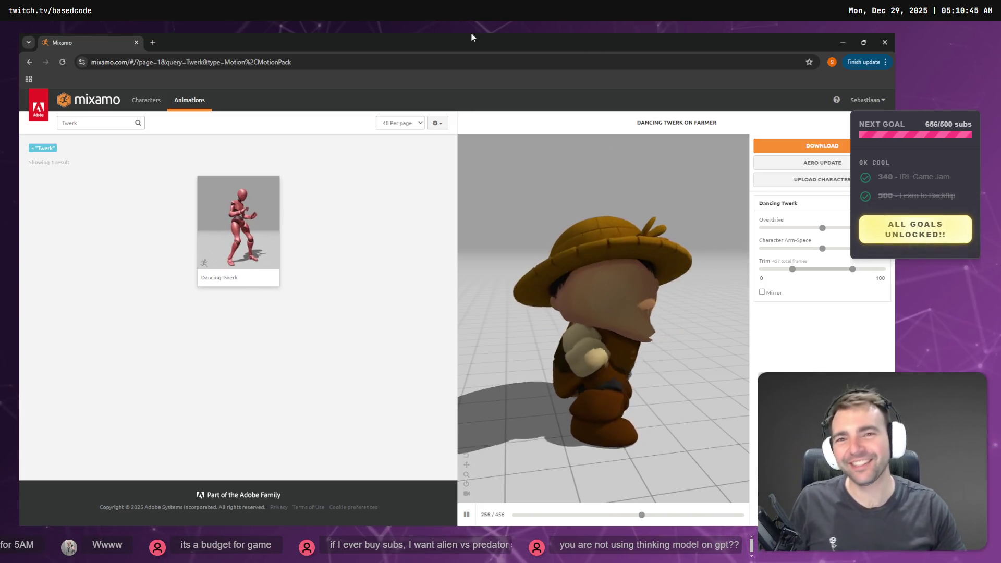
key(alt+Tab)
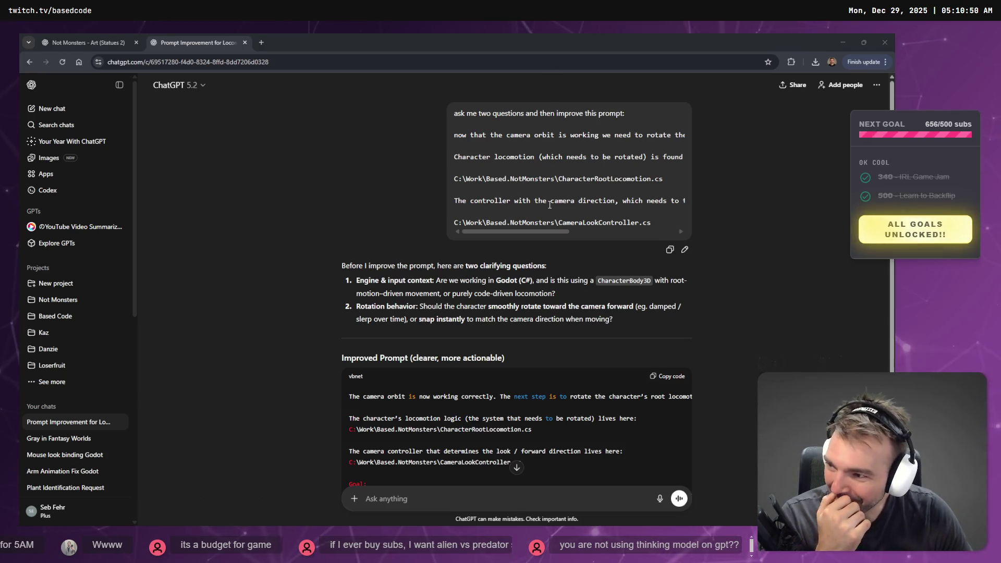
- Check ChatGPT's attachment and model options, keeping ChatGPT 5.2 as the model
scroll(358, 327, down, 1)
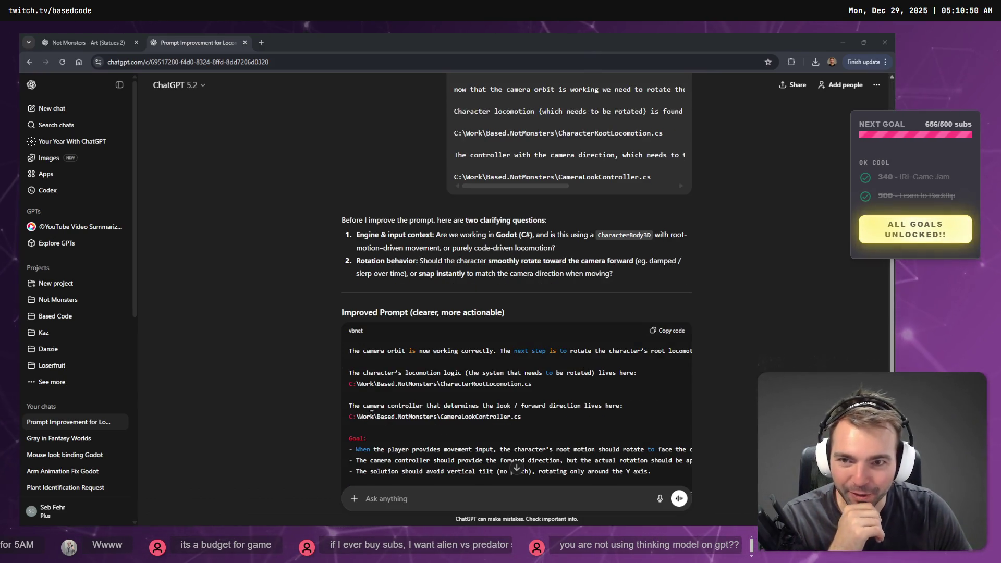
scroll(371, 413, down, 3)
click(354, 499)
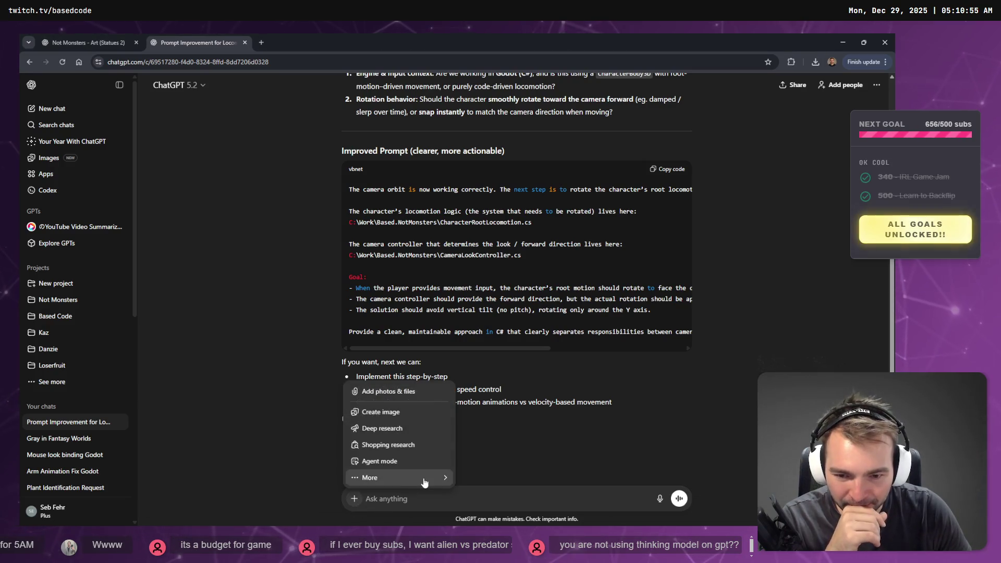
key(Escape)
scroll(382, 451, up, 4)
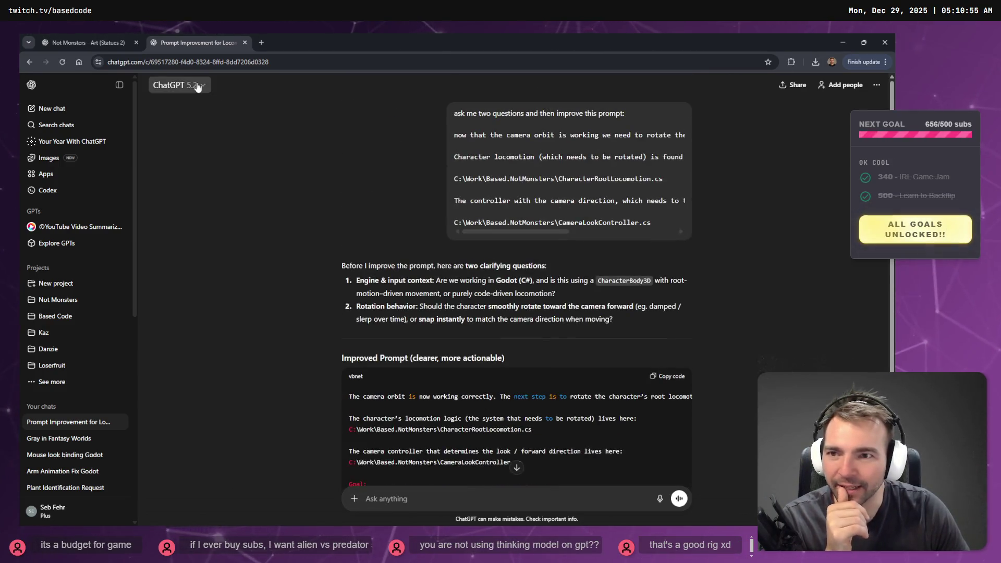
click(193, 86)
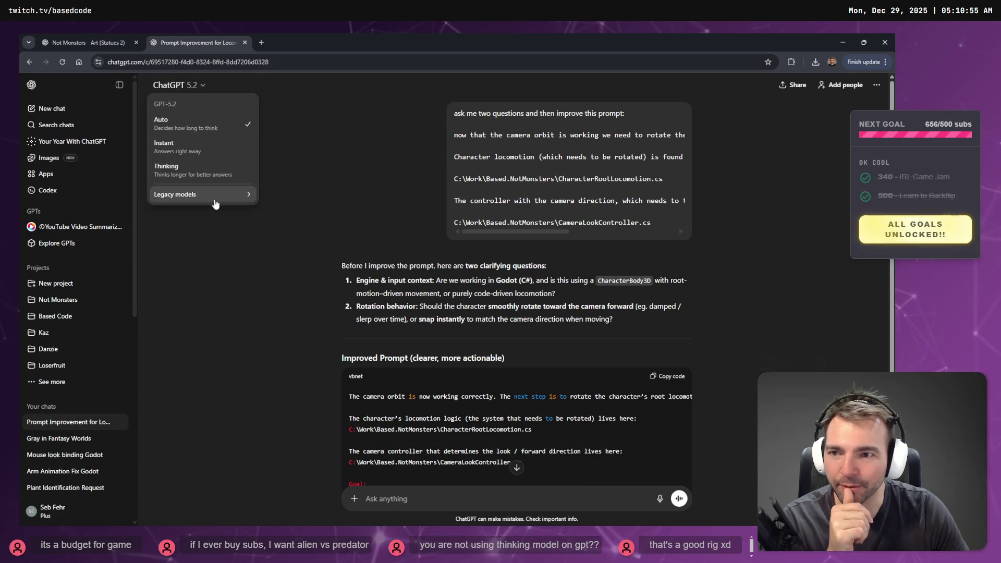
mouse_move(216, 204)
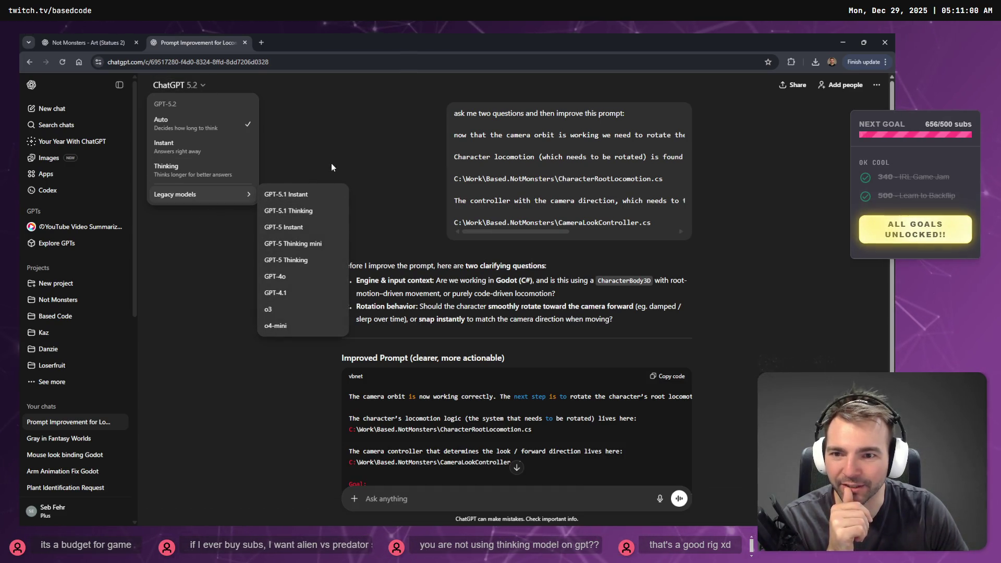
click(320, 120)
click(176, 85)
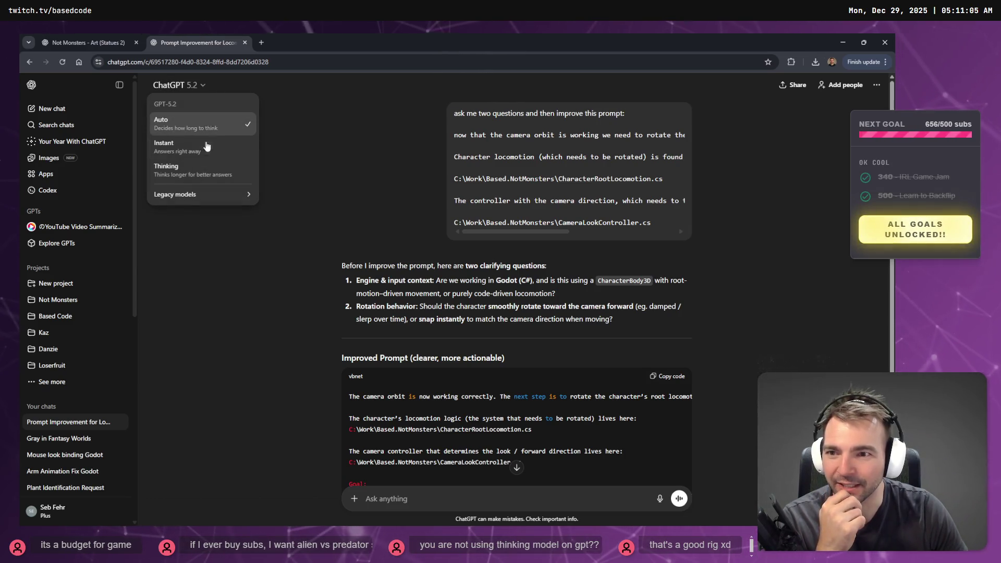
key(Escape)
- Select the improved prompt and dictate a follow-up asking for smooth movement while rotating
scroll(483, 244, down, 4)
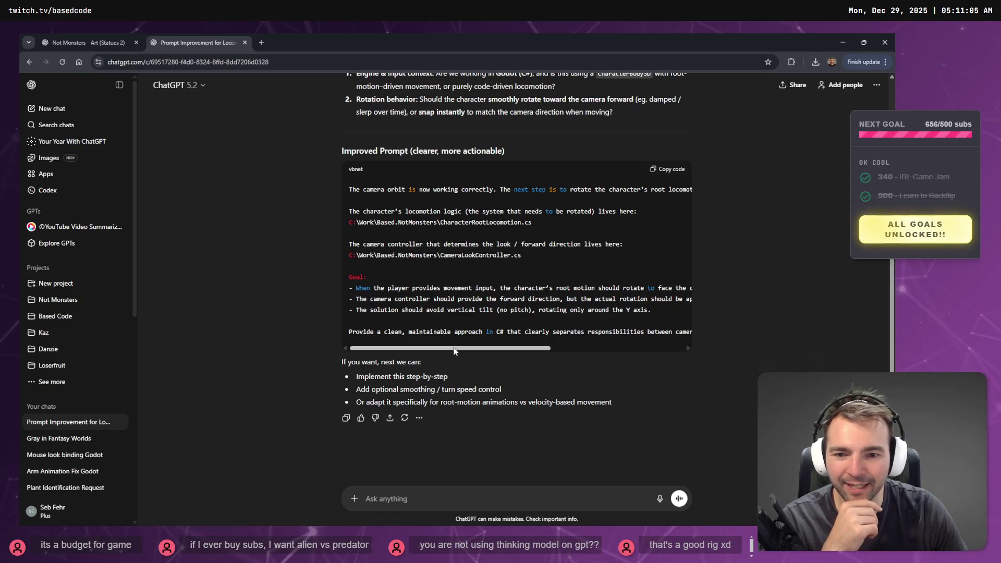
mouse_move(350, 186)
mouse_down()
mouse_move(709, 341)
mouse_move(699, 338)
mouse_up()
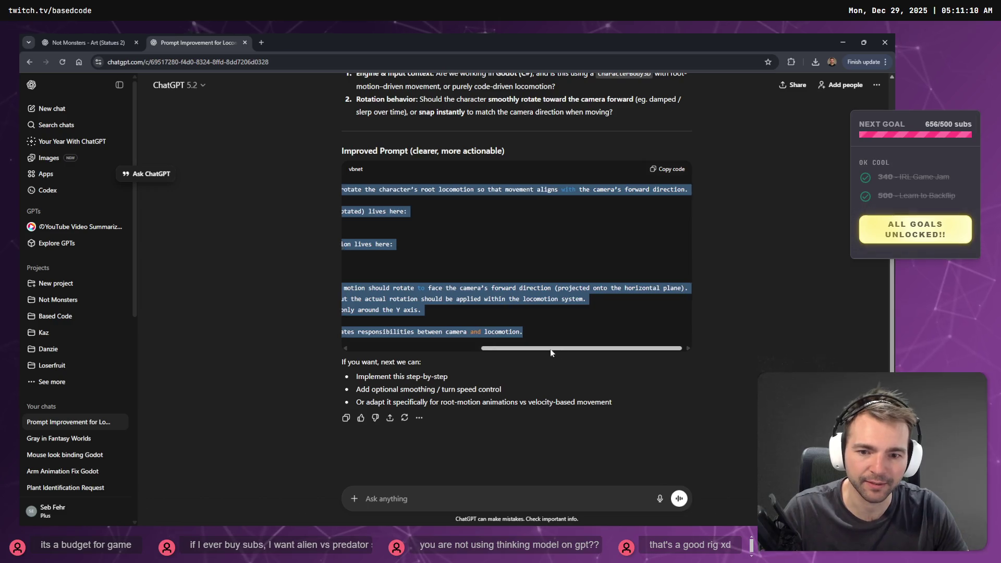
scroll(435, 296, left, 5)
scroll(597, 282, up, 4)
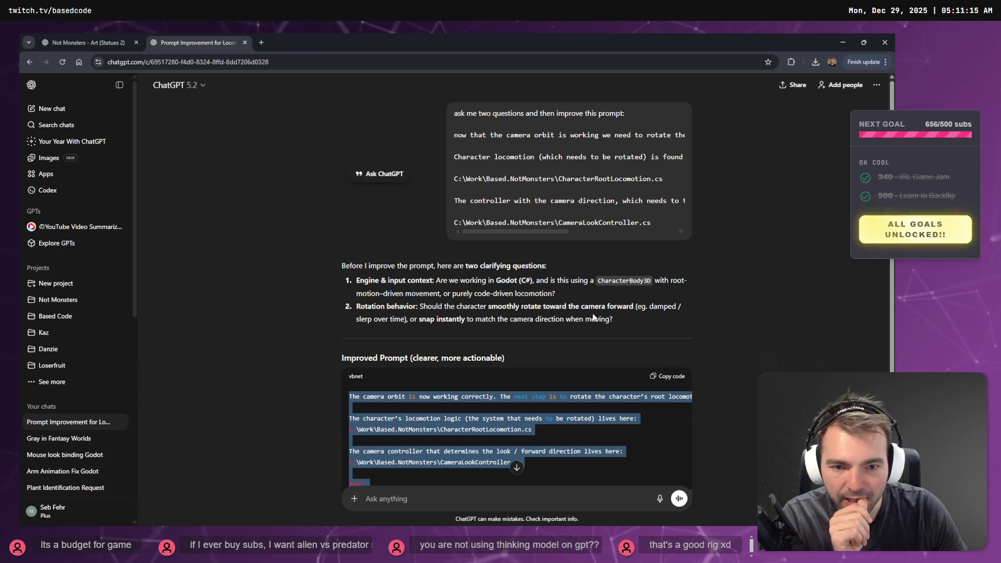
scroll(592, 313, down, 4)
click(445, 489)
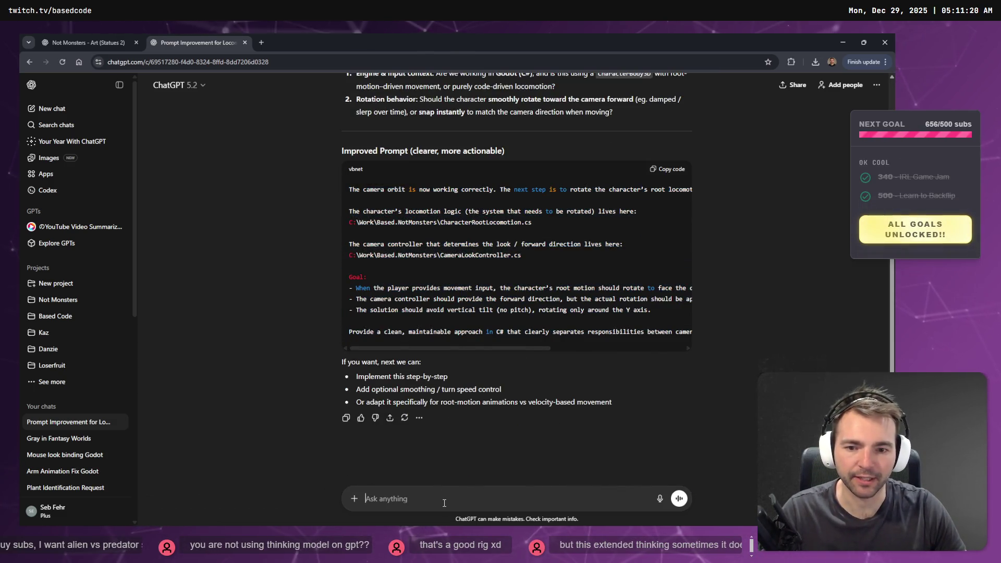
key(super+h)
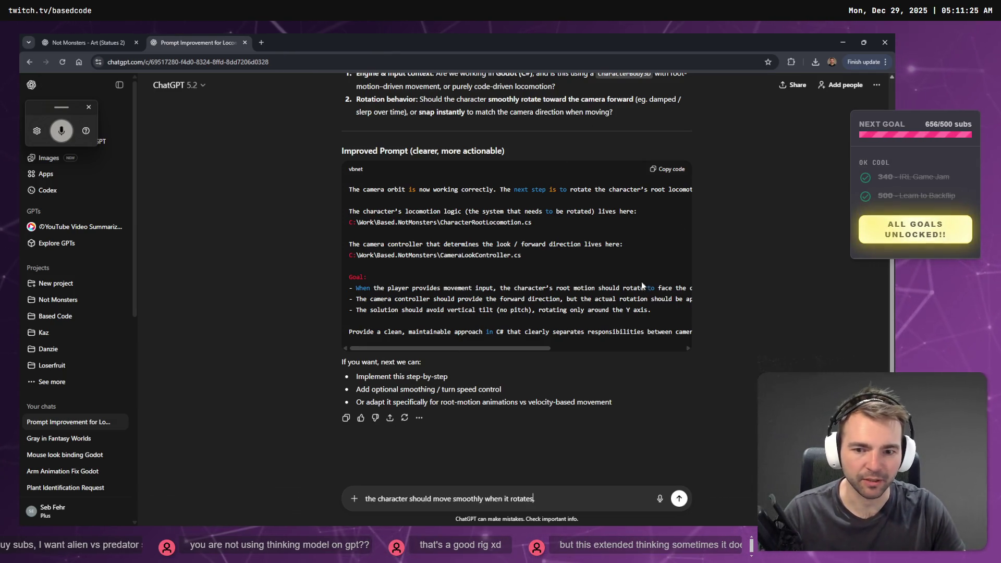
- Copy the improved prompt and paste it into the Visual Studio Code Codex draft
click(668, 169)
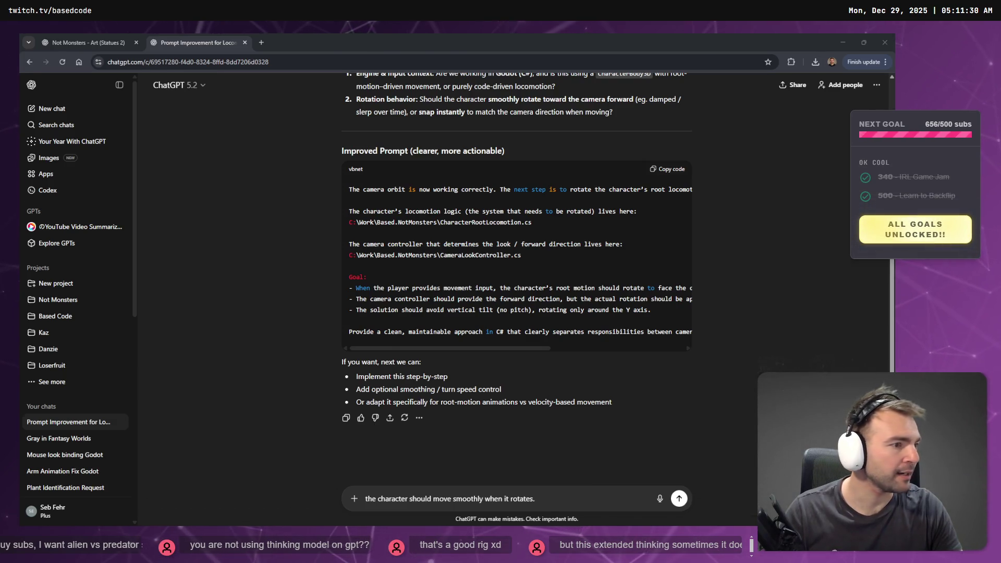
key(alt+Tab)
key(ctrl+v)
click(223, 504)
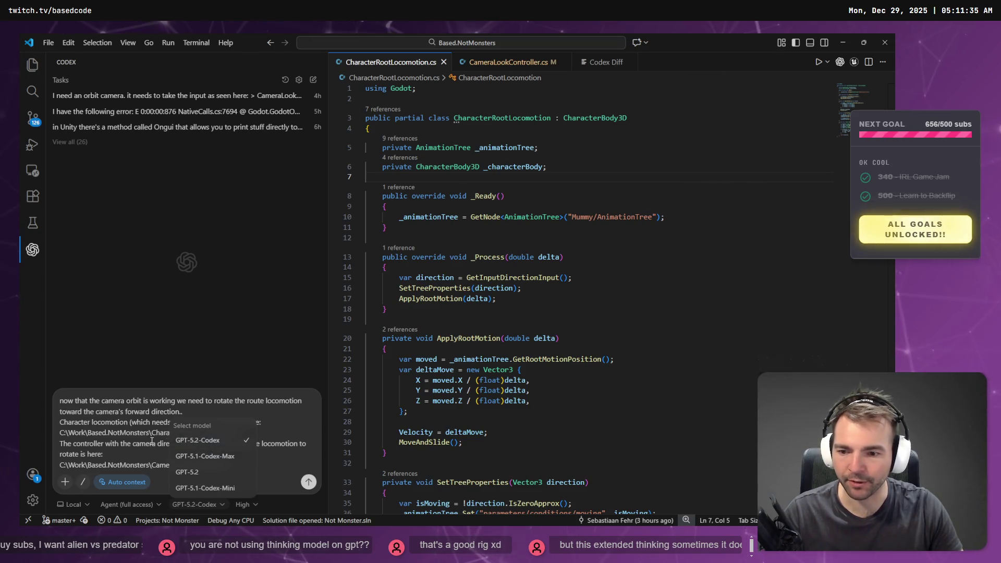
- Keep GPT-5.2-Codex and prefix the CharacterRootLocomotion.cs and CameraLookController.cs path lines with '-' and '>'
click(252, 461)
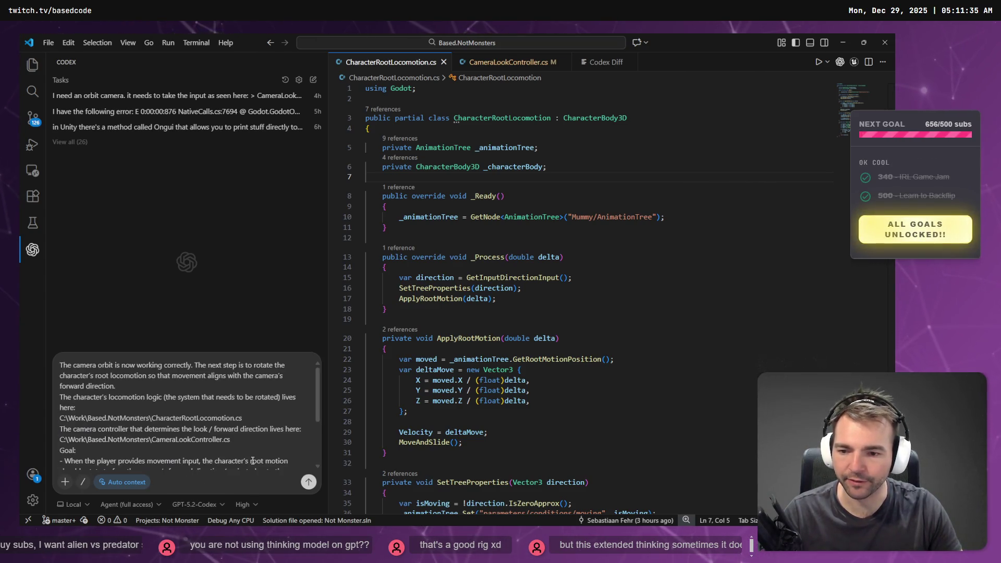
click(61, 417)
text(-)
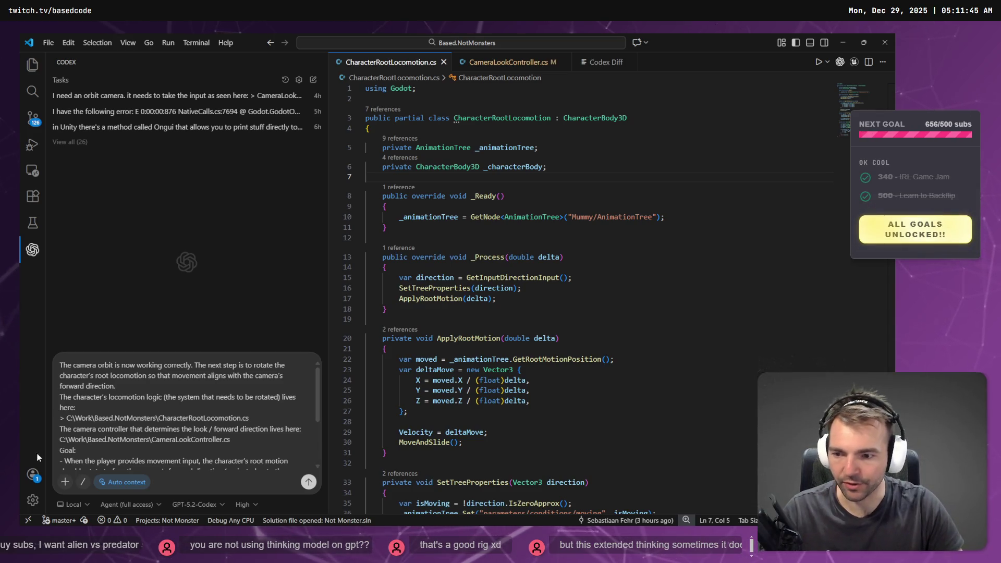
click(63, 439)
text(>)
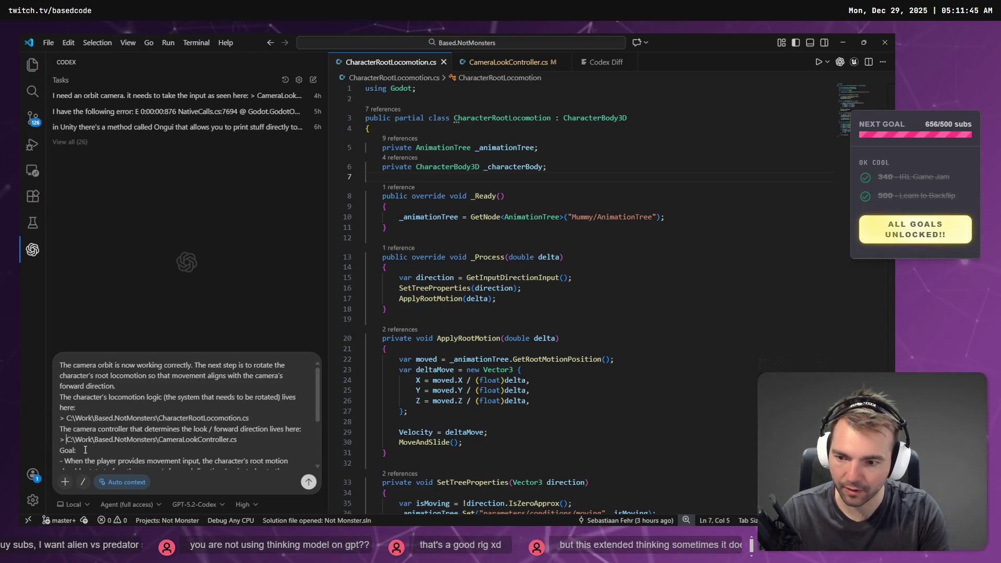
- Finish and review the Codex prompt with its smooth-rotation requirement
scroll(85, 450, down, 2)
scroll(85, 449, up, 2)
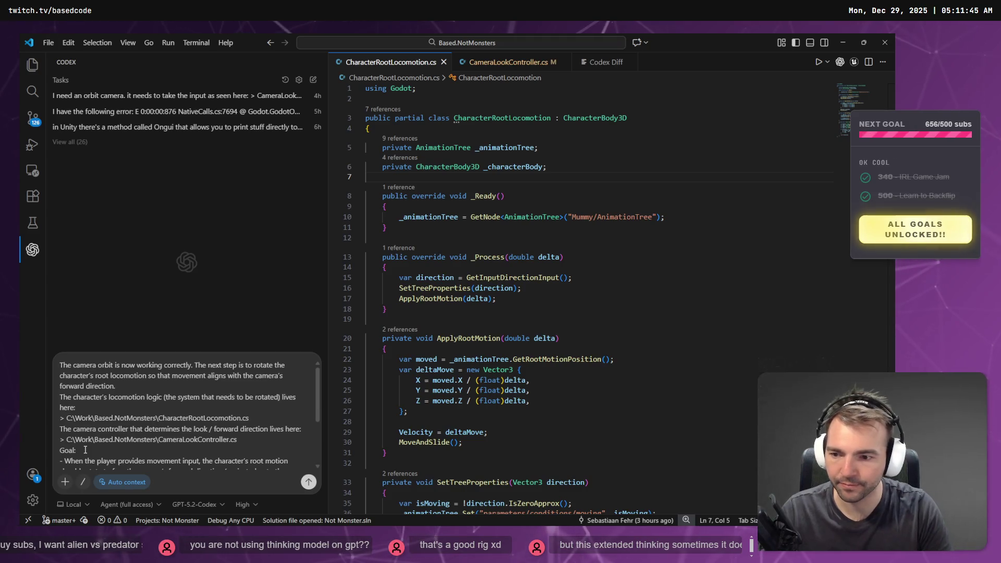
scroll(85, 449, down, 3)
click(257, 481)
scroll(257, 480, up, 5)
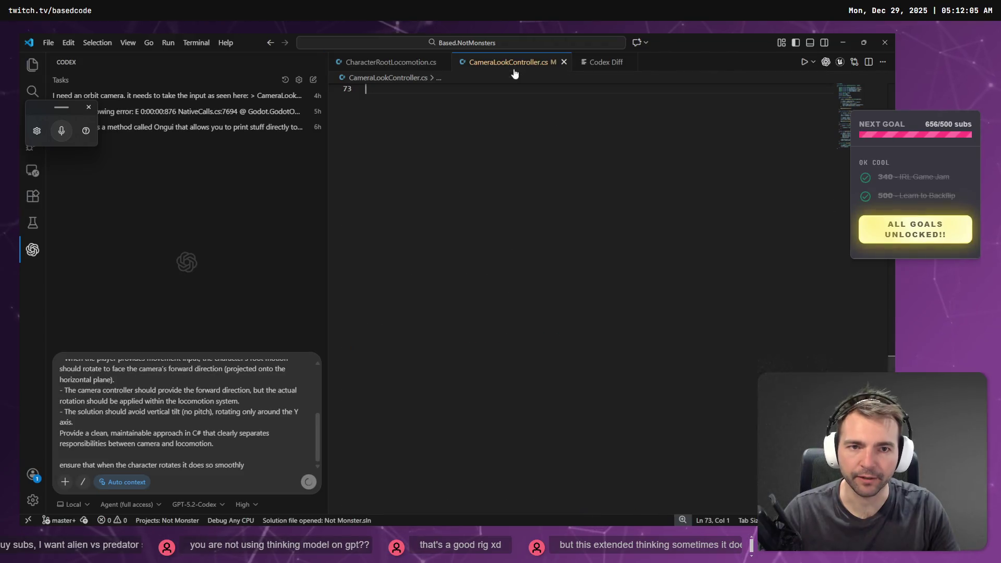
scroll(502, 237, up, 20)
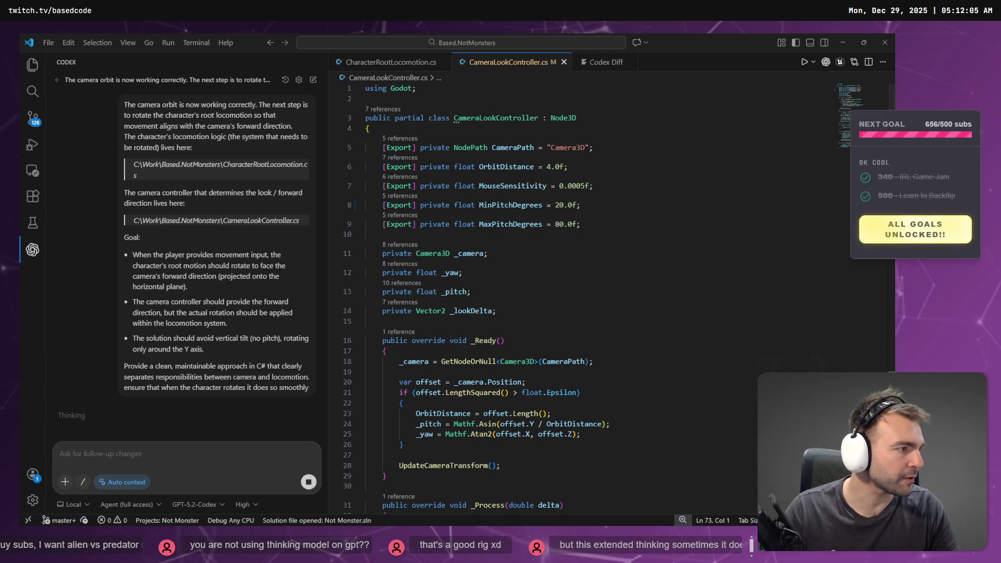
key(alt+Tab)
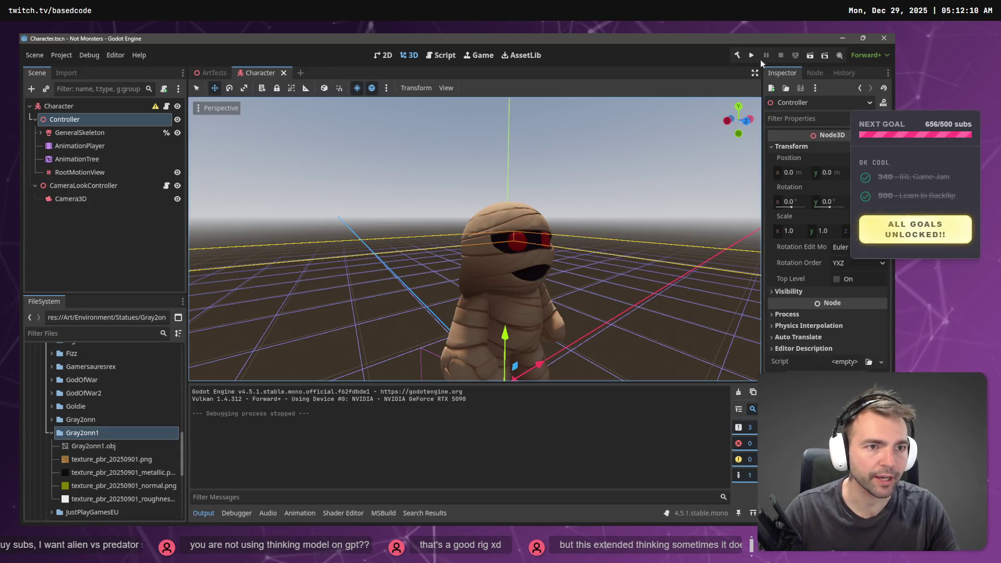
- Build the .NET project and run the game to launch the Not Monsters debug window
click(738, 55)
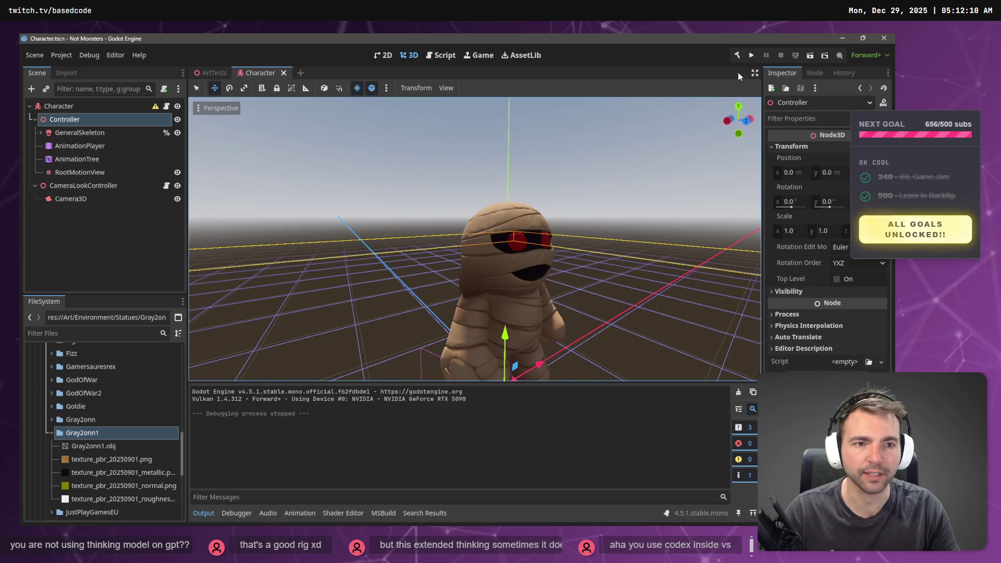
click(751, 55)
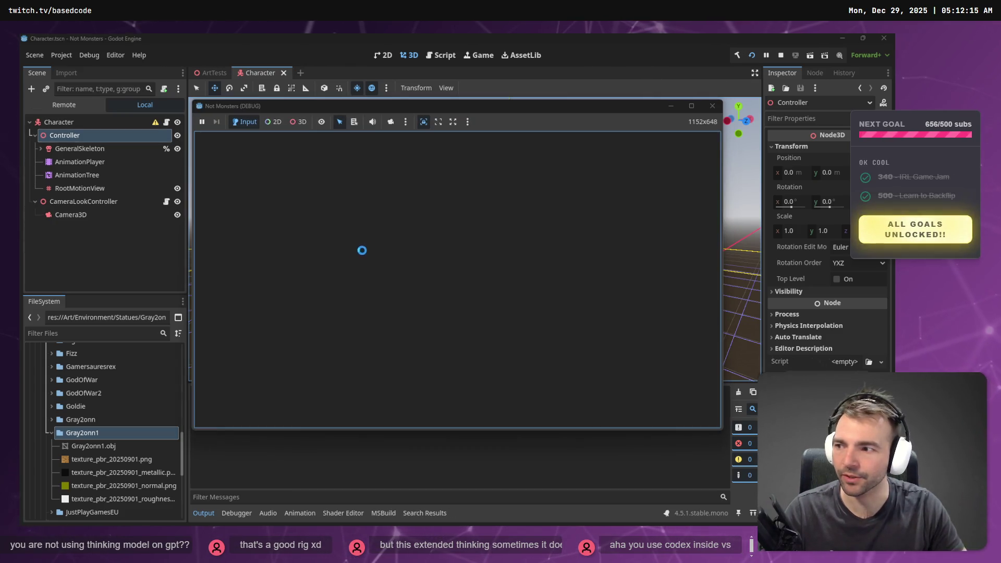
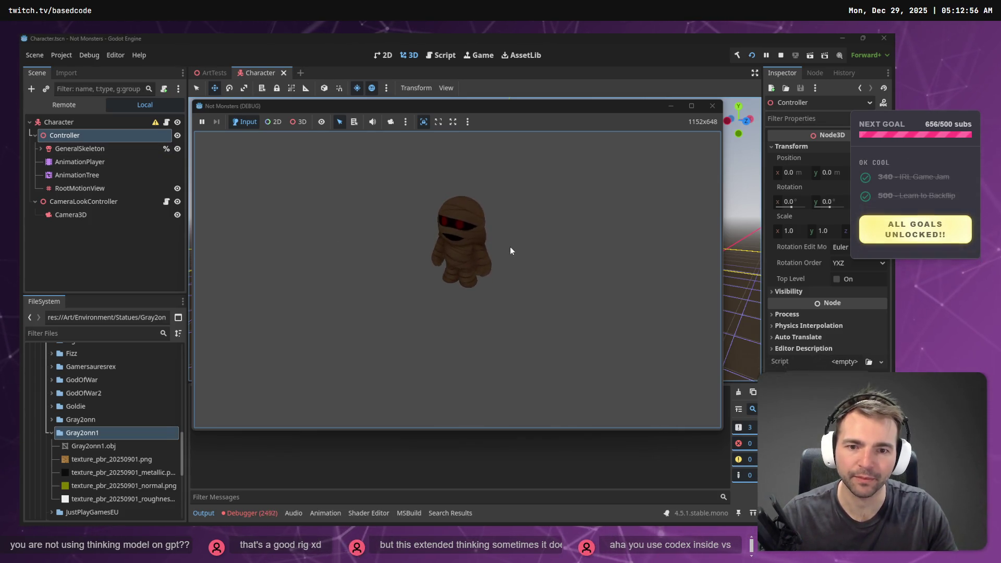
- Stop the game test and bring up CharacterRootLocomotion.cs in Visual Studio Code
click(712, 107)
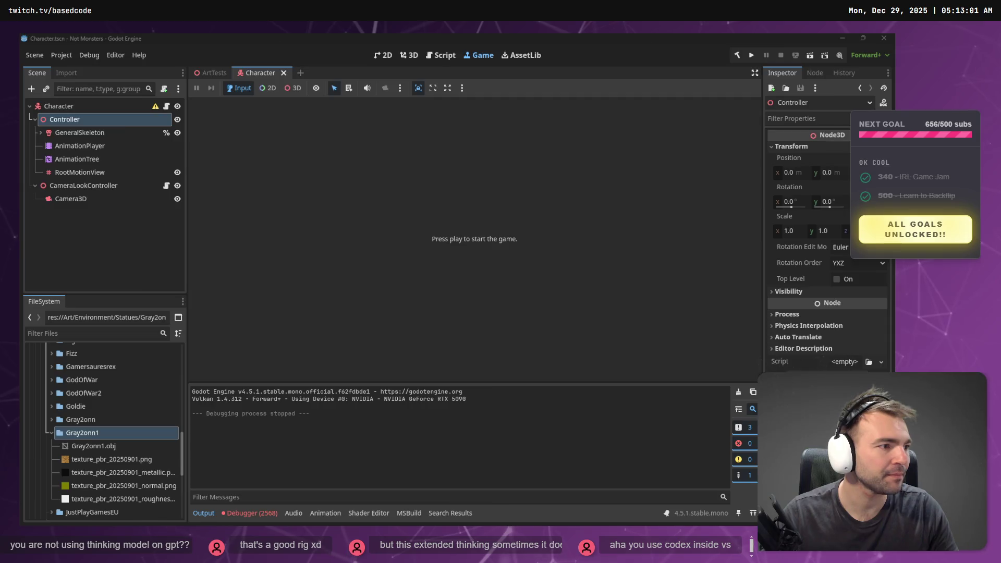
key(alt+Tab)
click(391, 62)
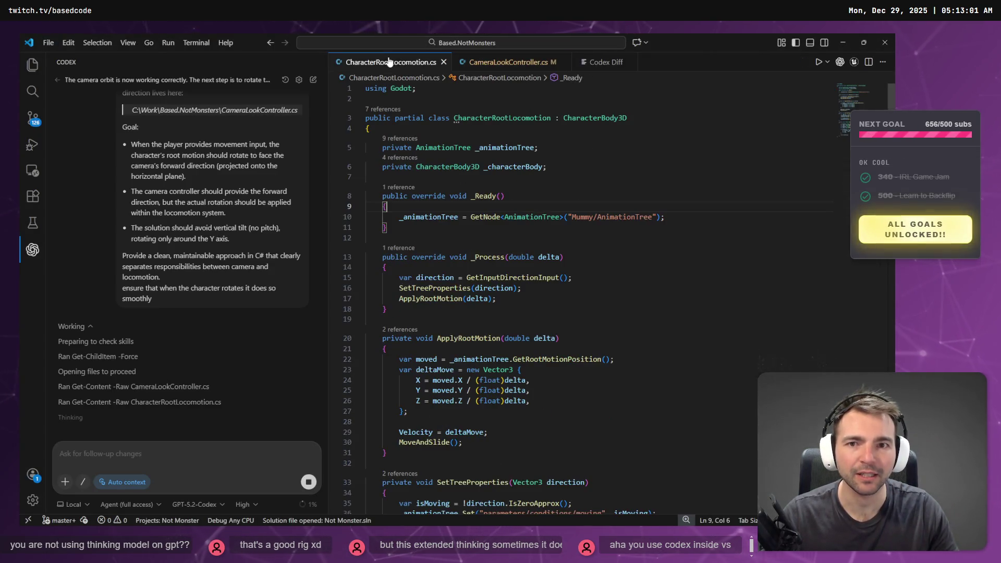
- Return to CameraLookController.cs and add, then undo, a blank line in _Ready while Codex works
click(488, 65)
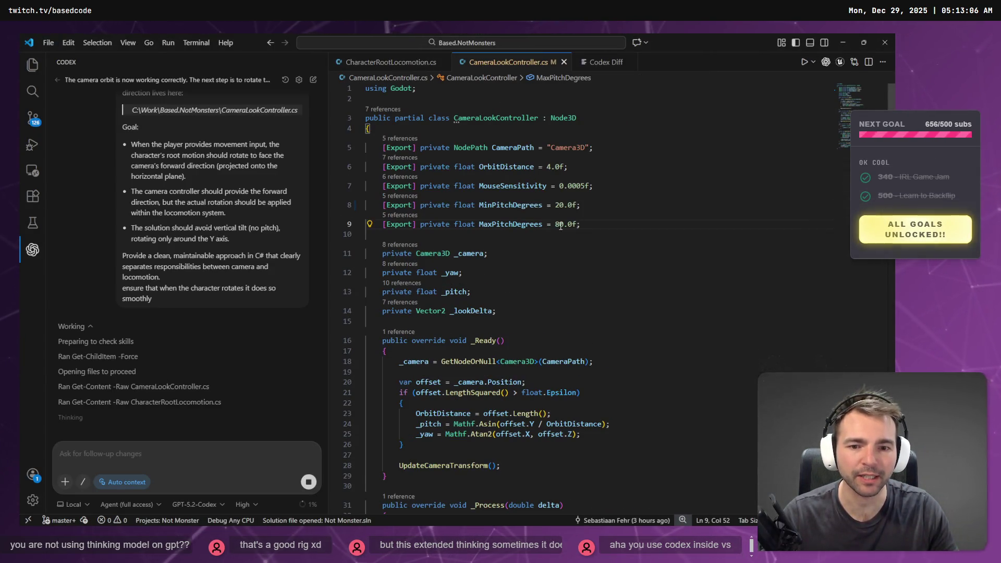
scroll(567, 286, down, 2)
click(567, 286)
key(Return)
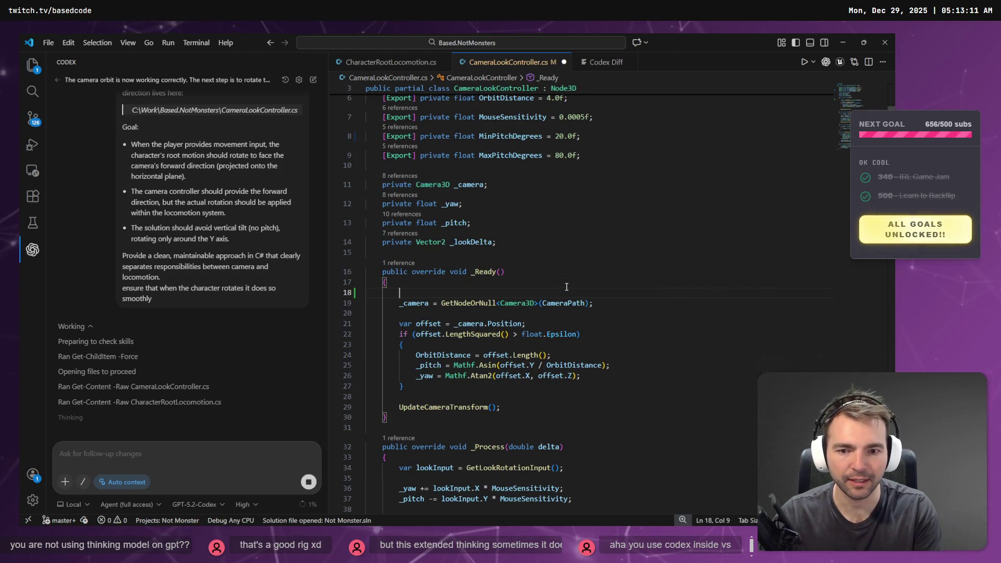
key(ctrl+z)
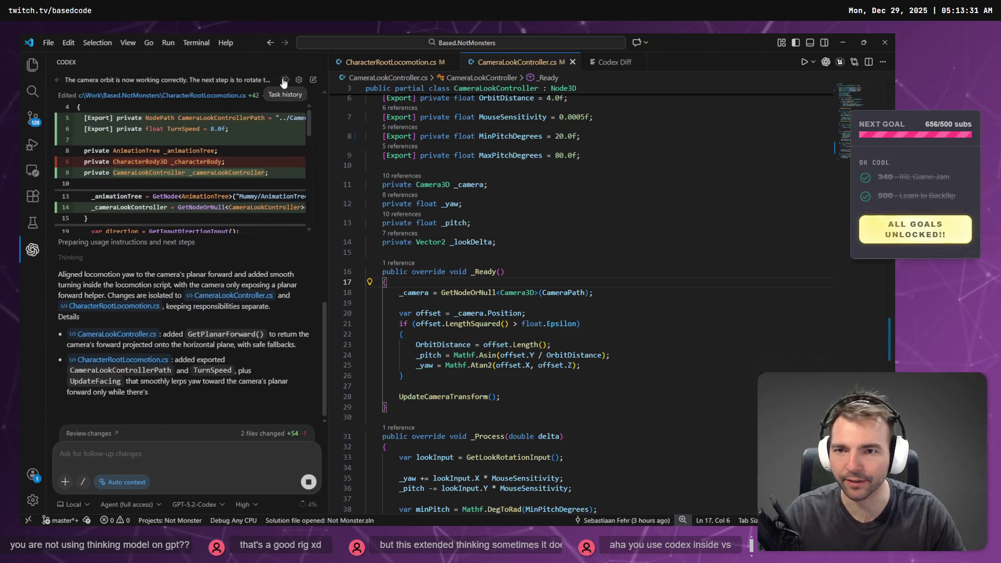
click(284, 83)
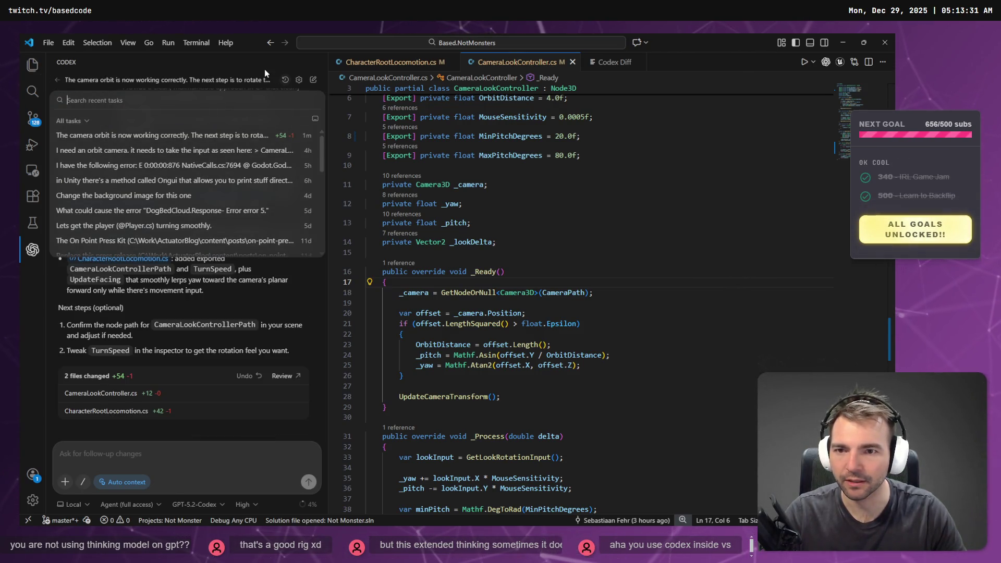
click(223, 150)
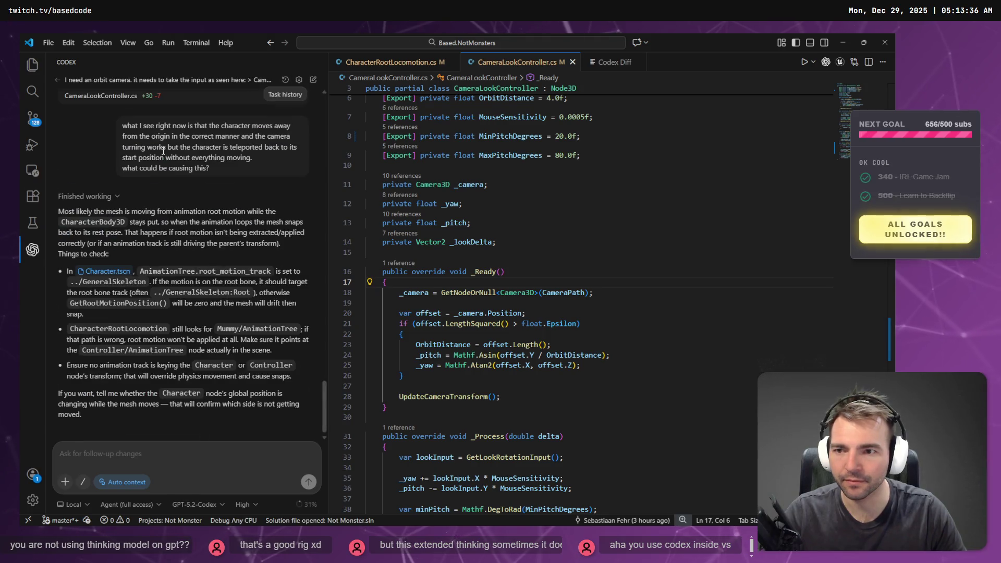
scroll(224, 261, down, 10)
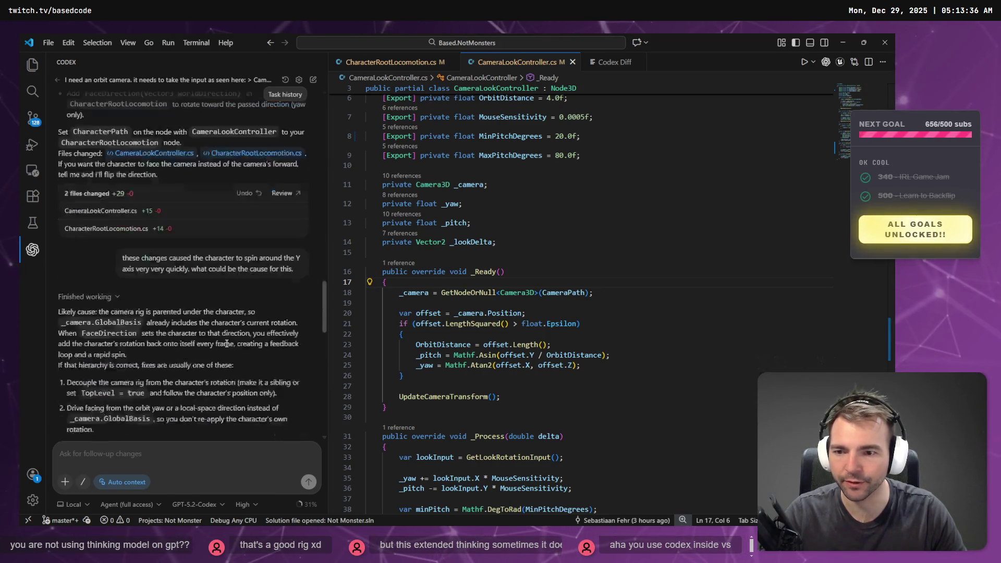
scroll(240, 346, up, 4)
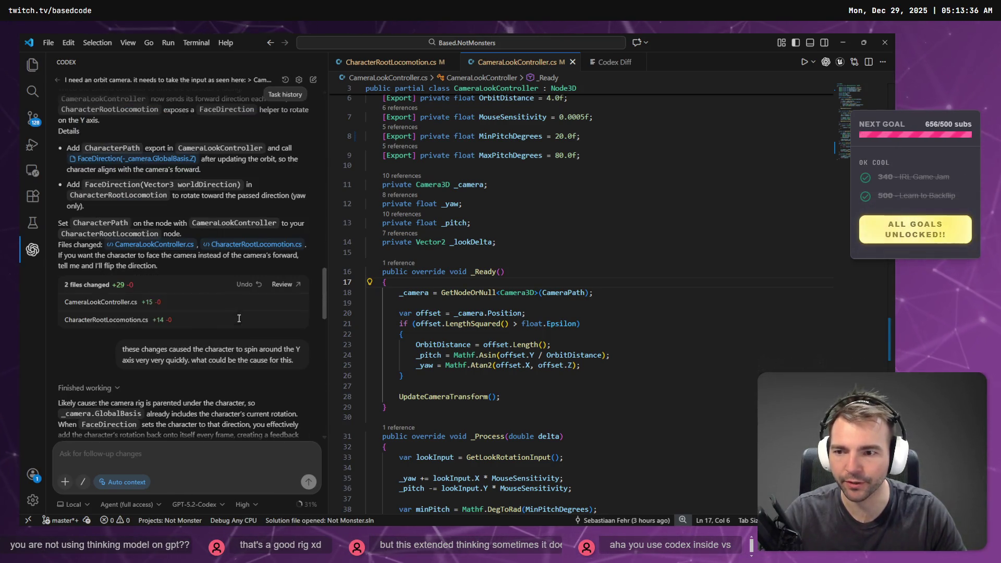
click(111, 304)
click(106, 319)
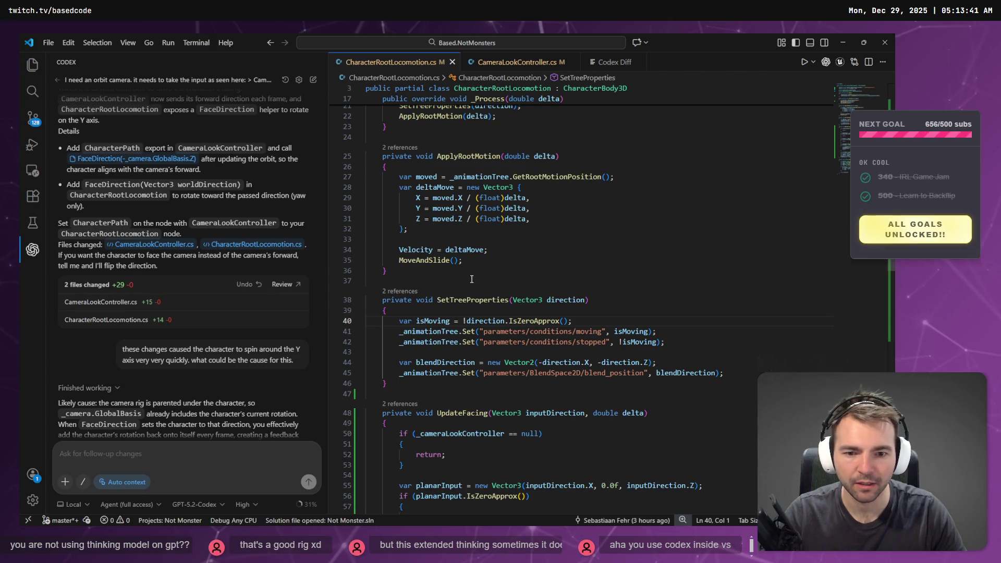
scroll(172, 321, down, 10)
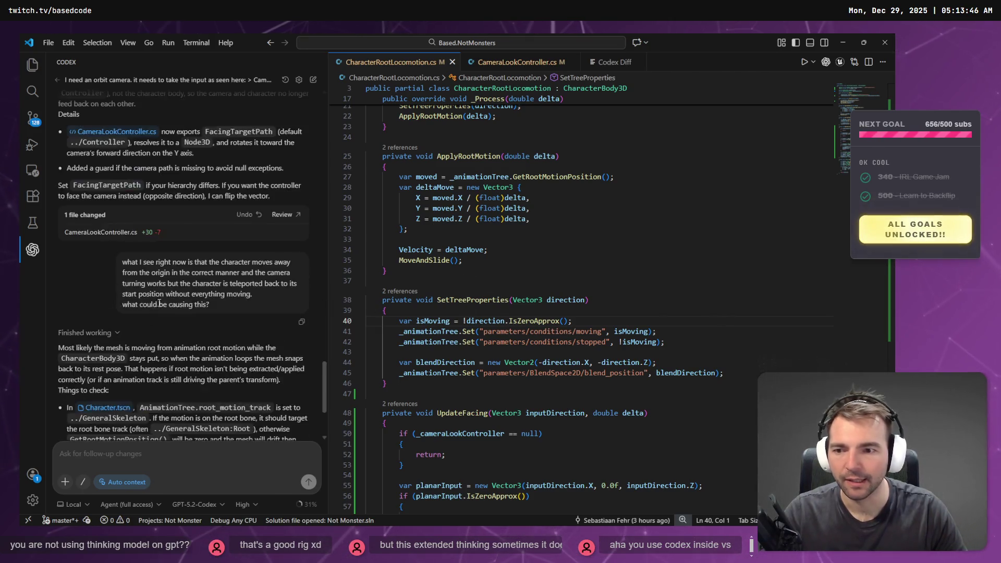
key(ctrl+Tab)
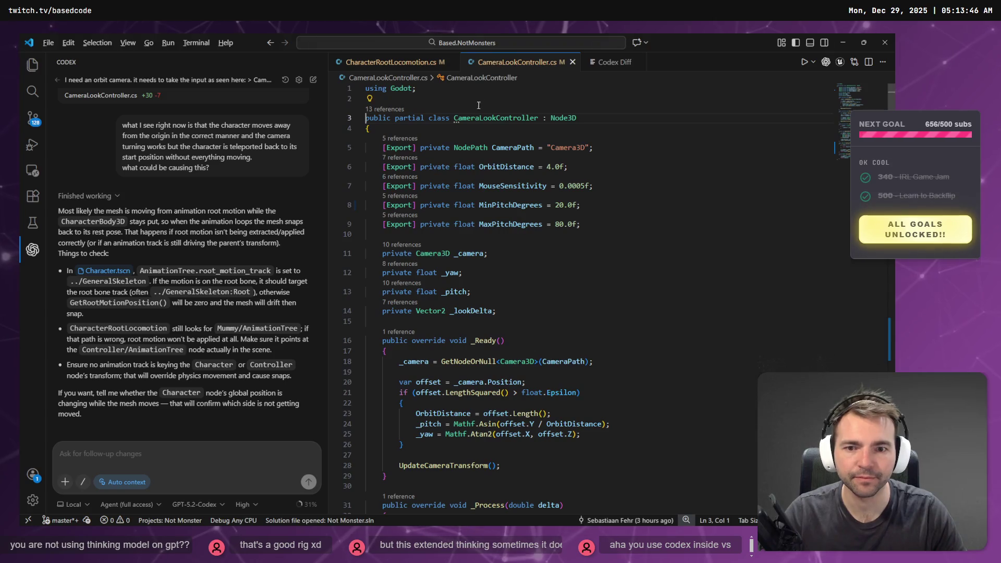
key(alt+Tab)
key(alt+Tab)
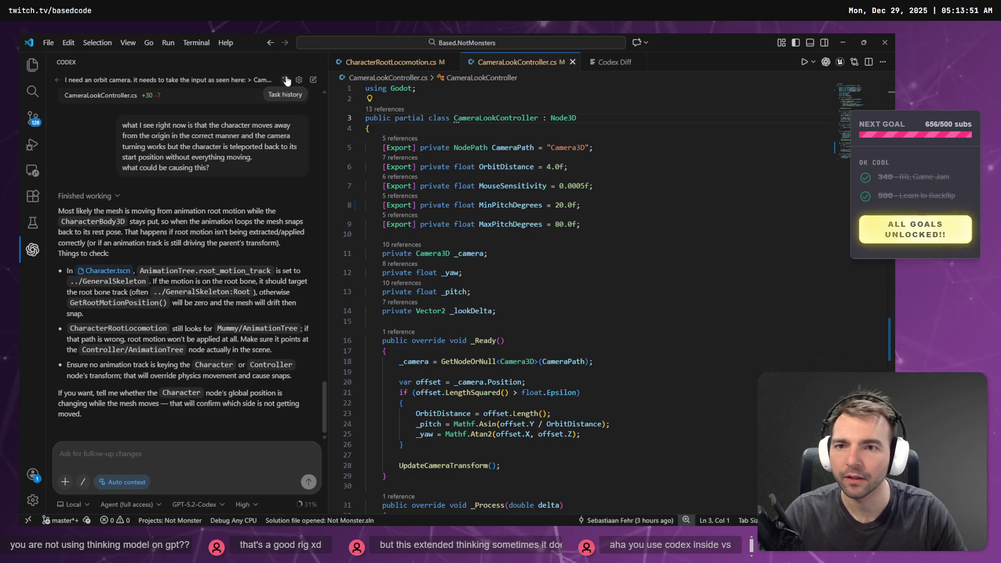
click(260, 80)
click(208, 137)
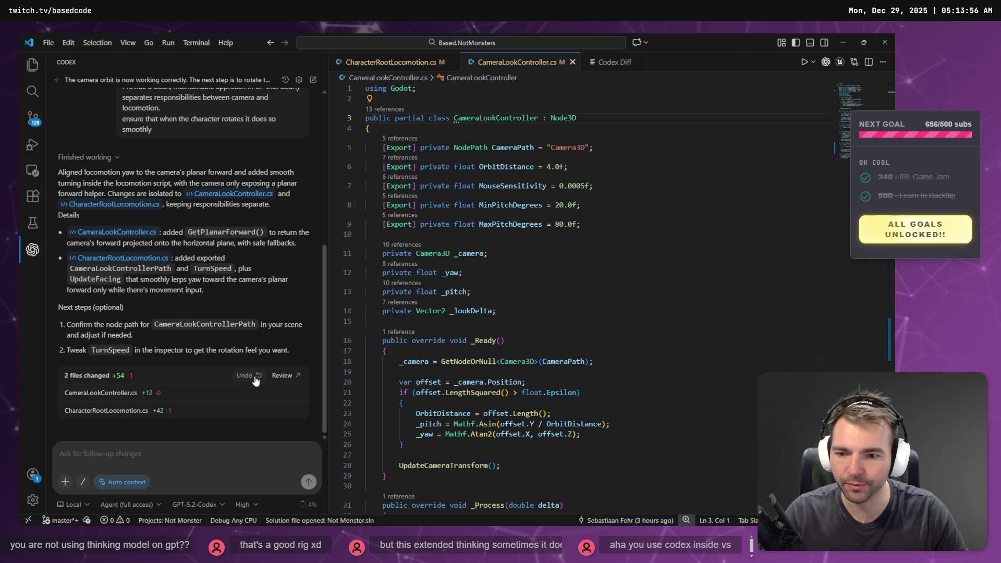
click(282, 375)
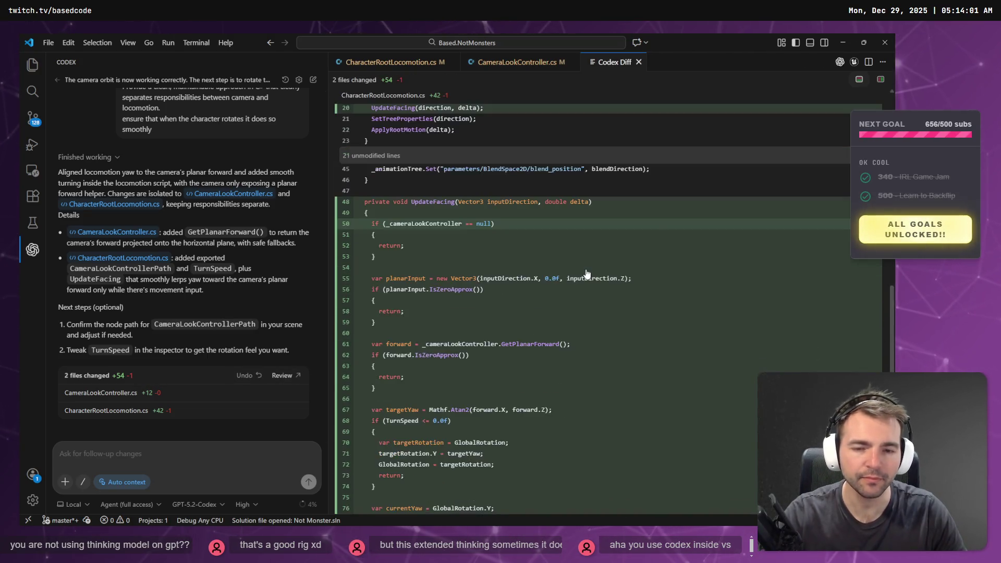
- Scroll through the Codex diff, select the CameraLookControllerPath property, and return to Godot
scroll(587, 273, down, 4)
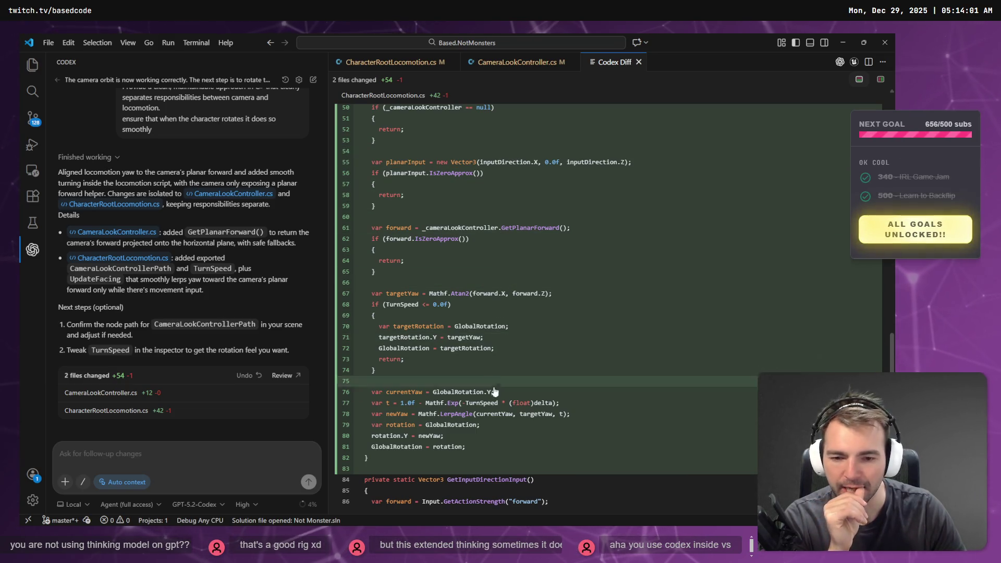
scroll(525, 400, up, 10)
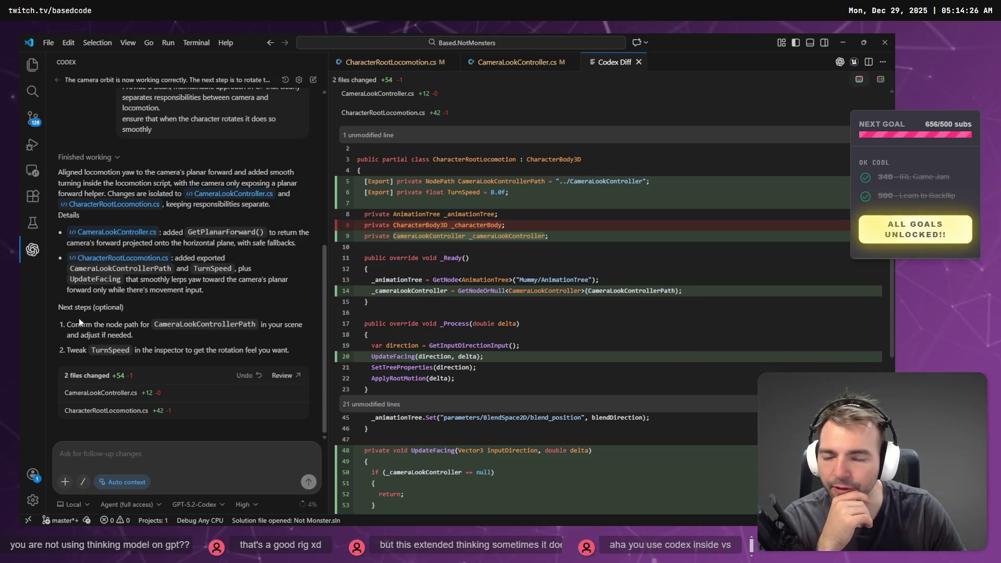
double_click(165, 324)
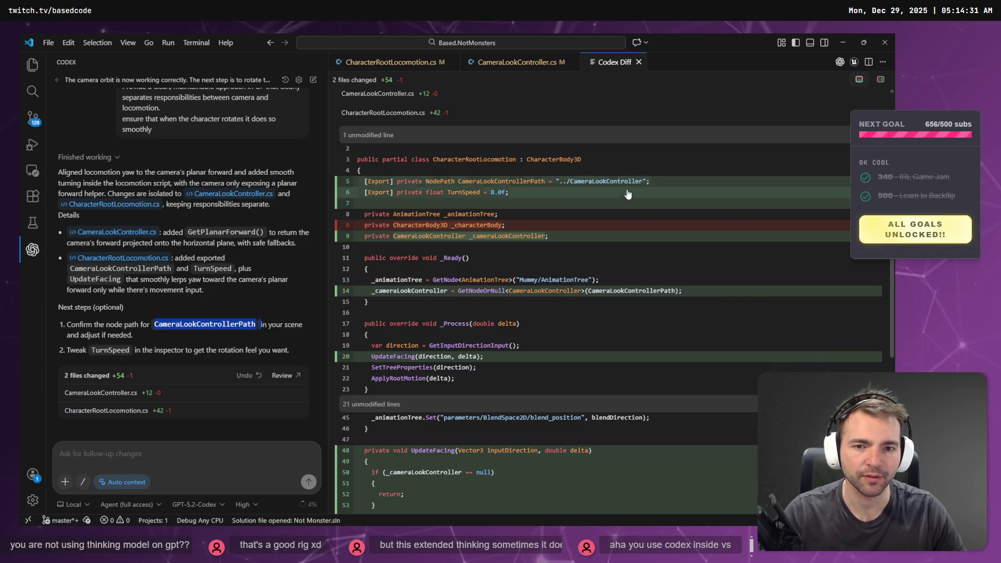
key(alt+Tab)
key(alt+Tab)
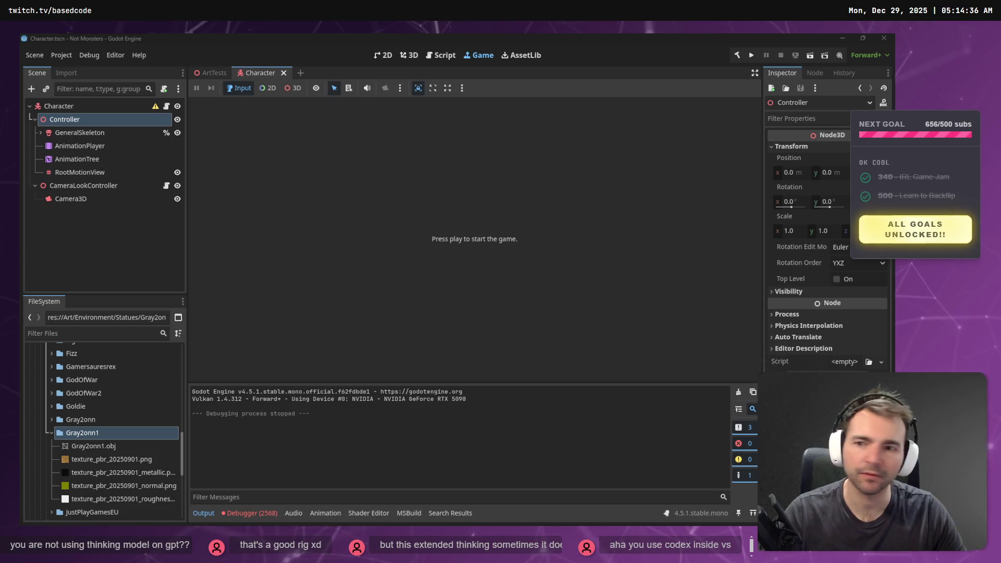
- Inspect the CameraLookController node and build the C# project
key(alt+Tab)
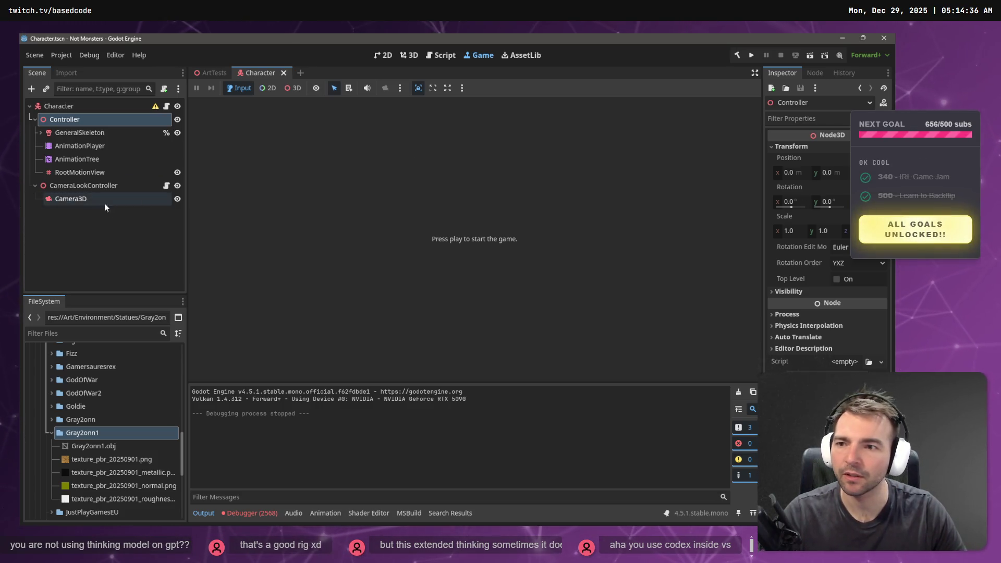
click(82, 188)
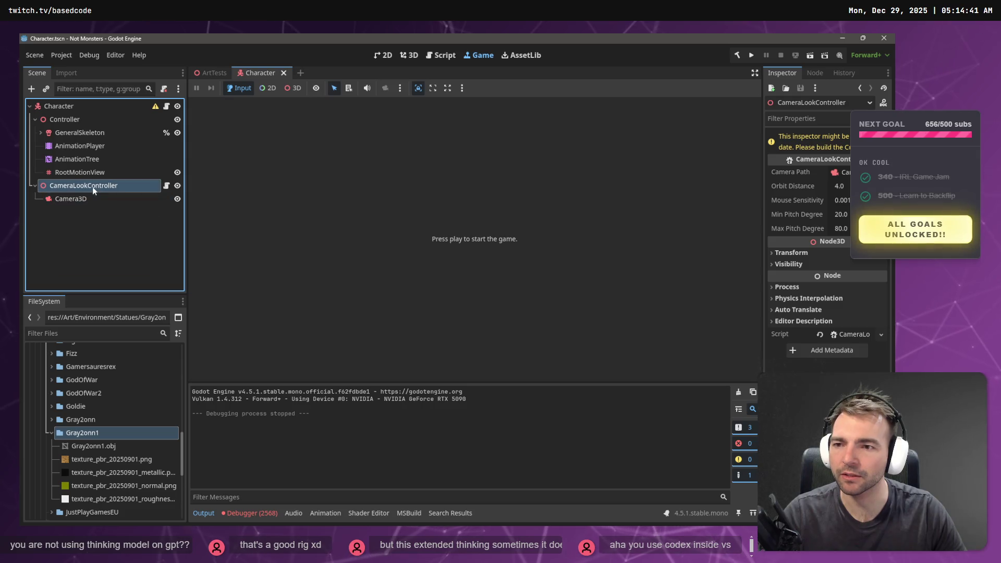
click(737, 55)
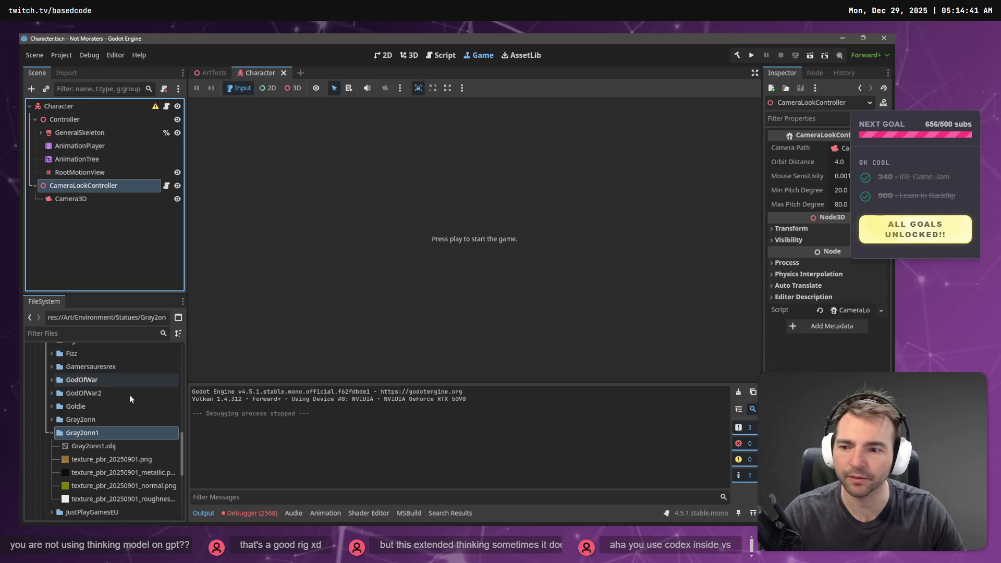
key(alt+Tab)
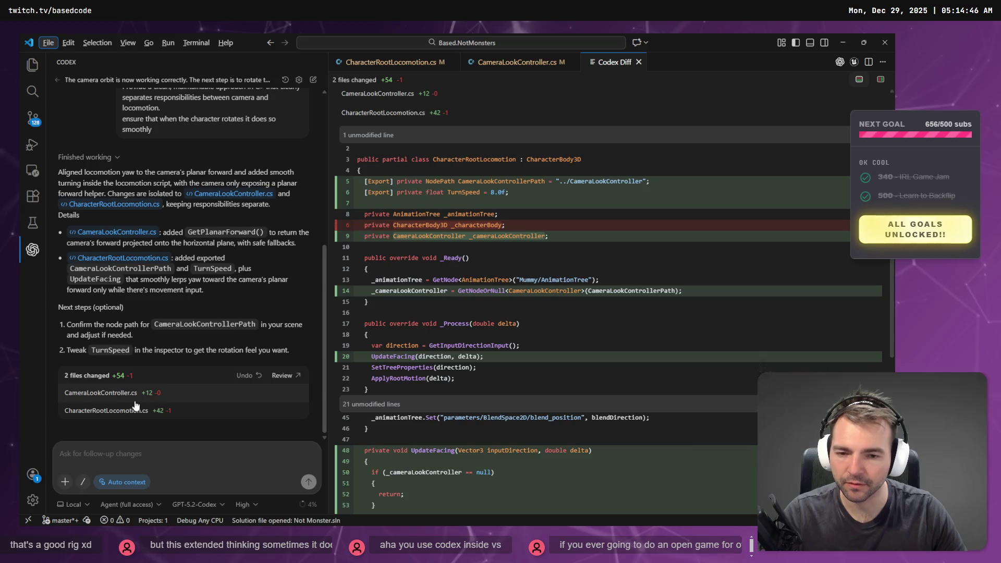
key(alt+Tab)
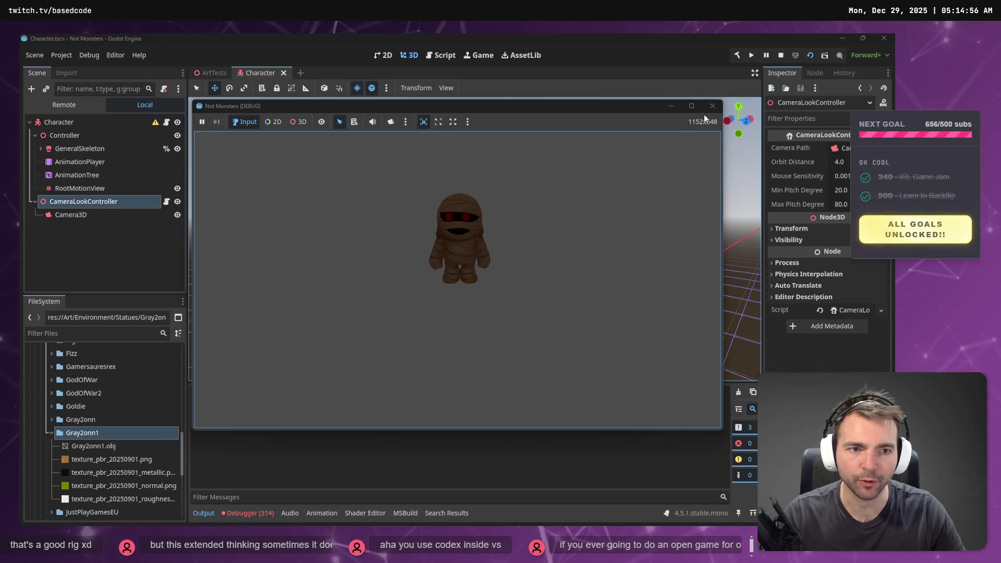
- Stop the test run with F8 and check the Input Map actions in Project Settings
key(F8)
click(61, 55)
click(73, 76)
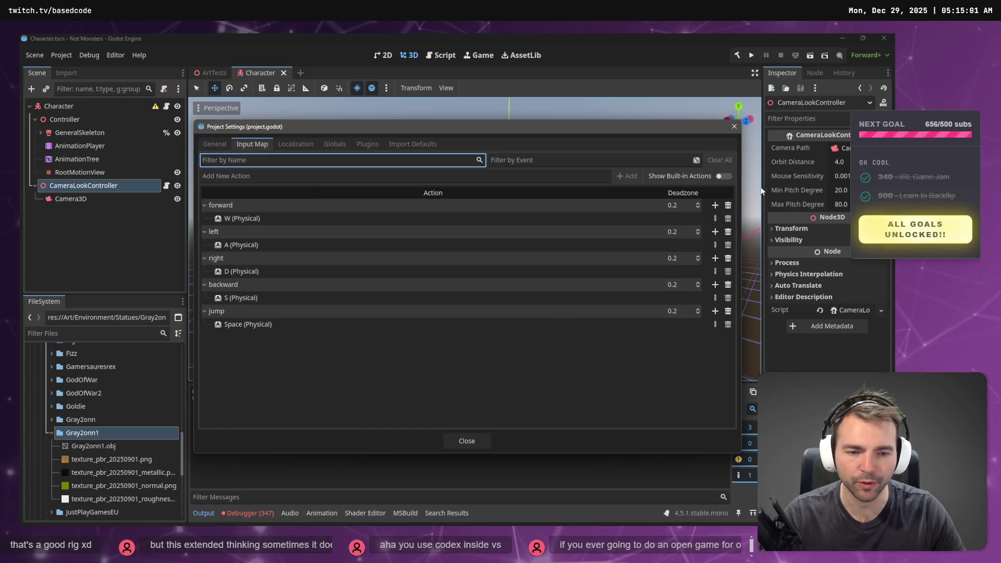
key(Escape)
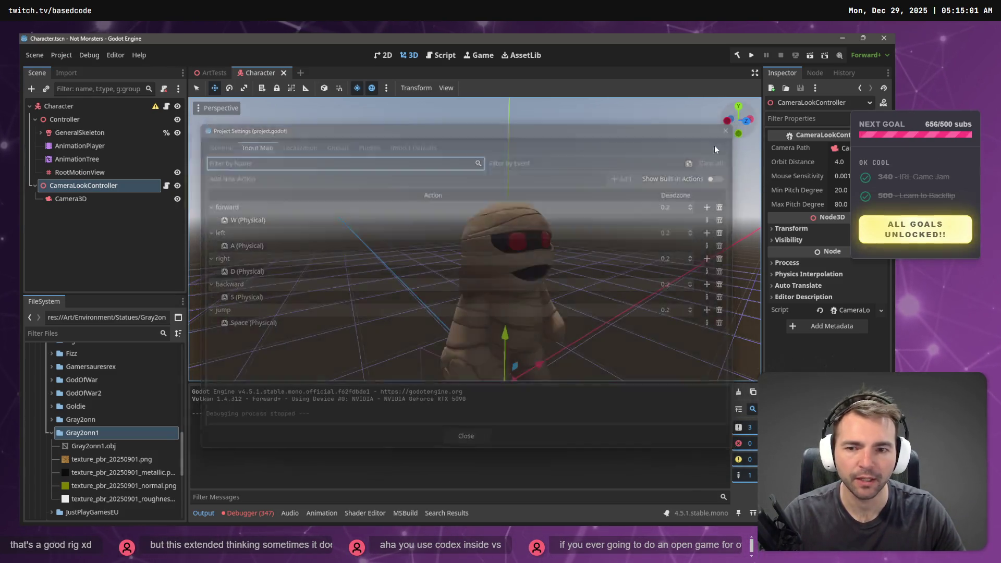
key(alt+Tab)
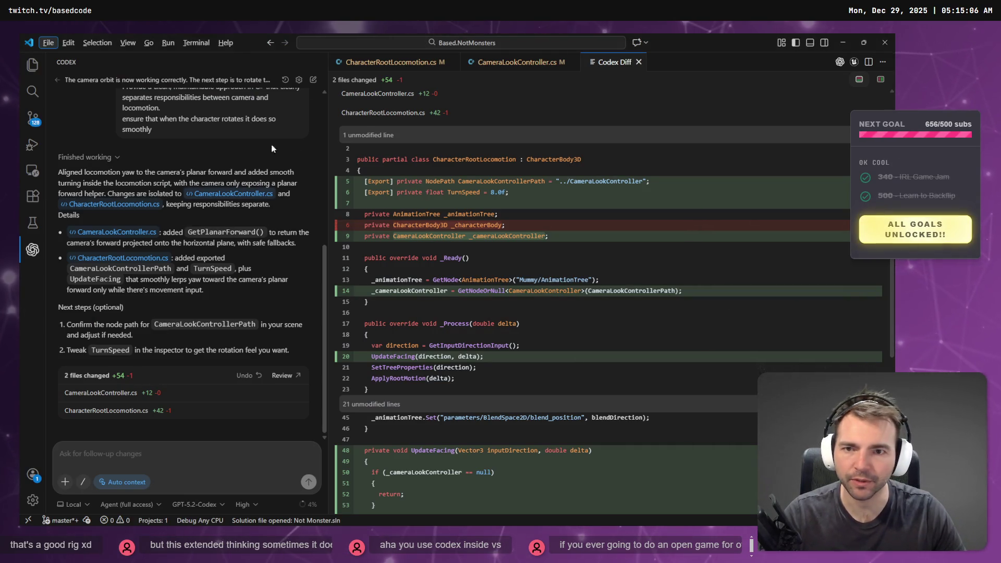
- In CharacterRootLocomotion.cs, find the uses of GetInputDirectionInput
click(388, 63)
scroll(557, 260, down, 5)
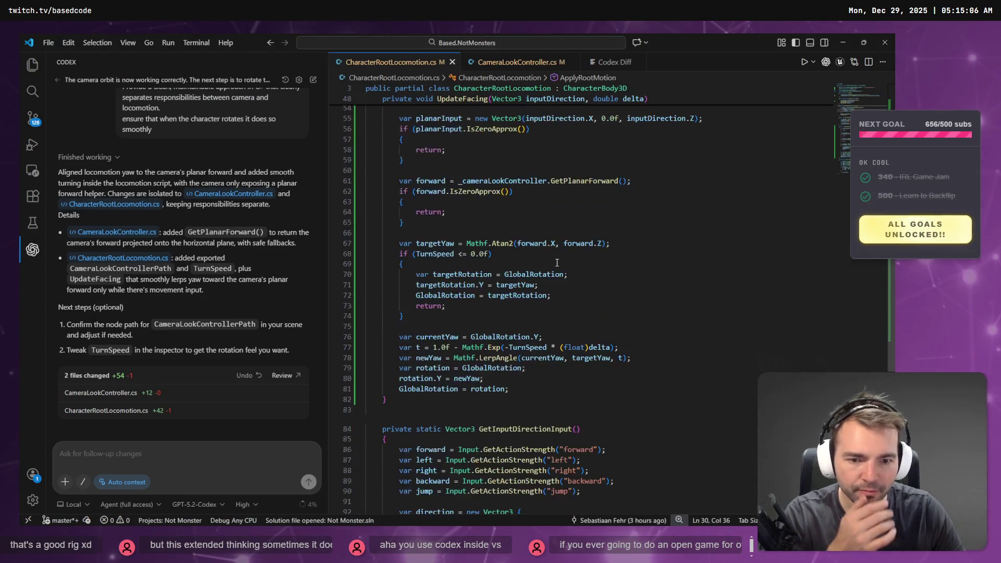
scroll(556, 260, down, 6)
double_click(516, 245)
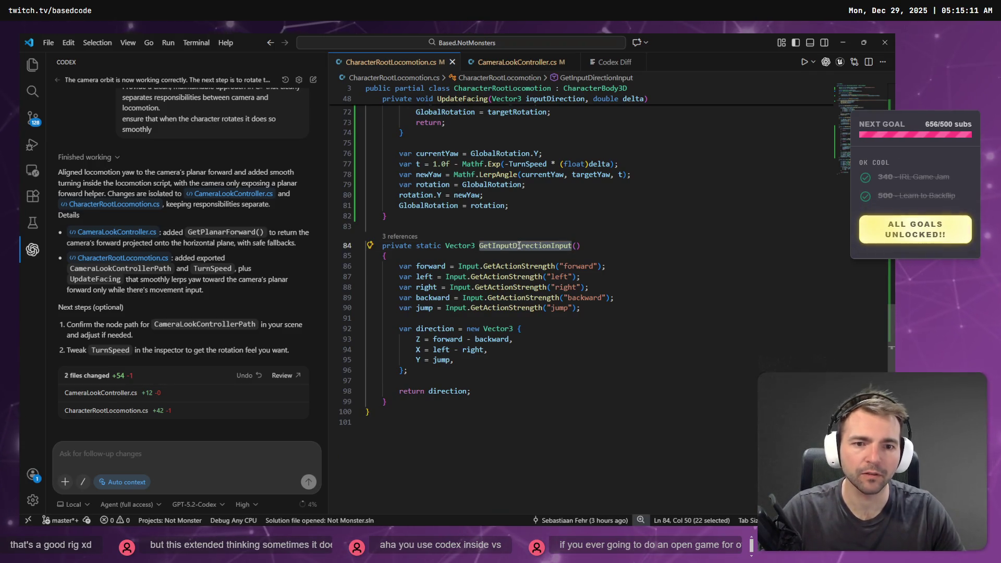
key(ctrl+f)
scroll(576, 250, up, 3)
key(Return)
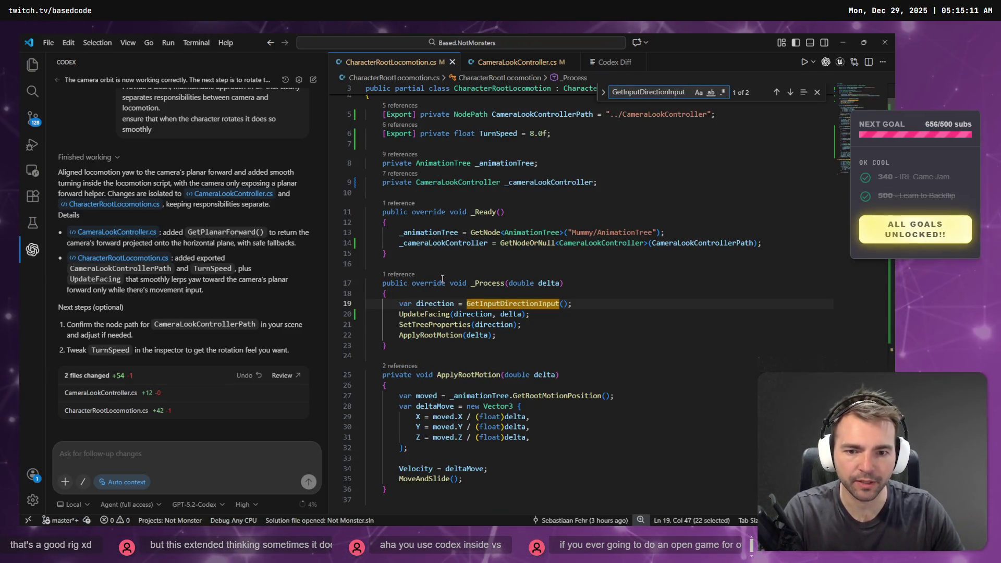
- Check the direction, ApplyRootMotion and MoveAndSlide lines, then select the Character root node in Godot
click(428, 303)
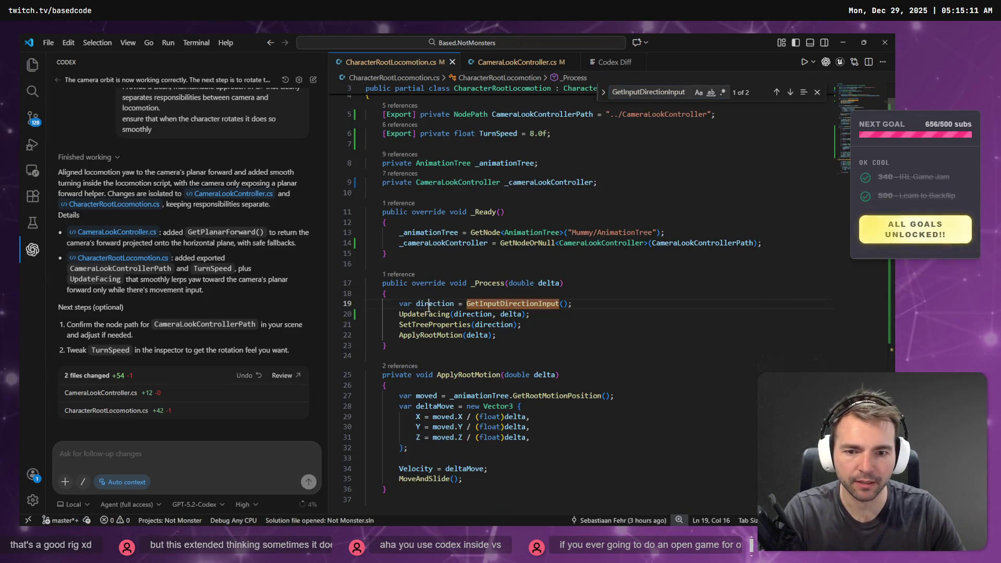
click(437, 335)
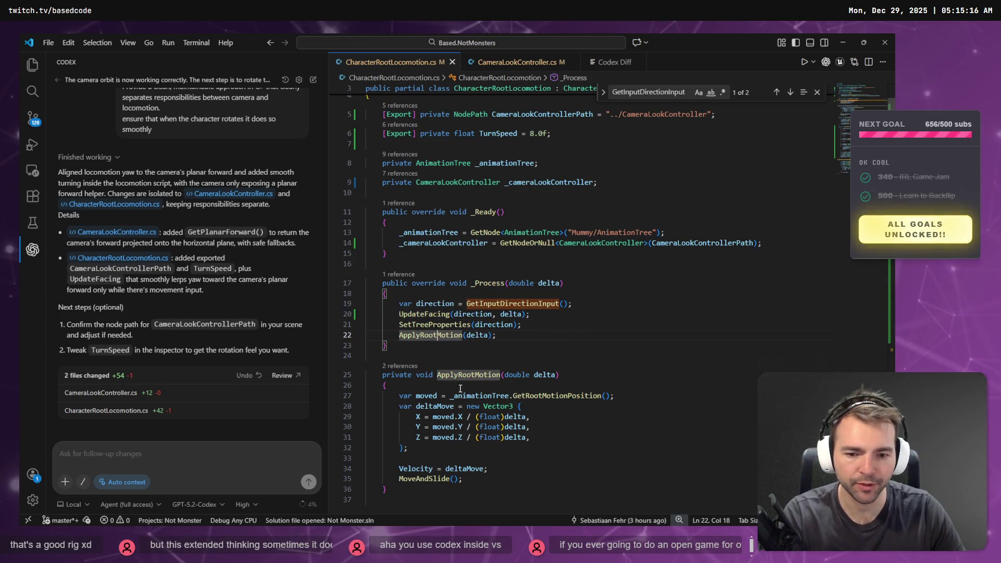
click(475, 478)
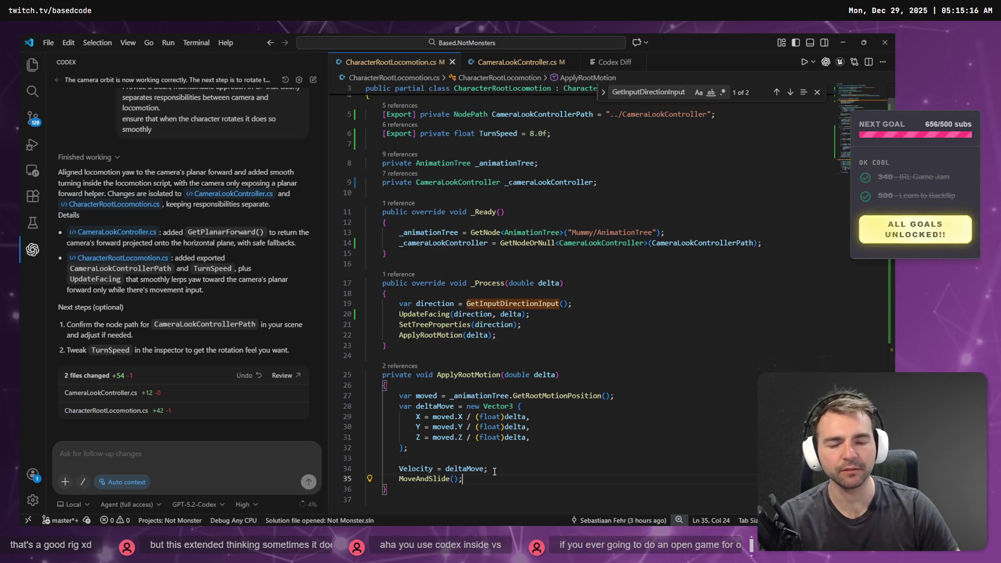
key(alt+Tab)
click(58, 106)
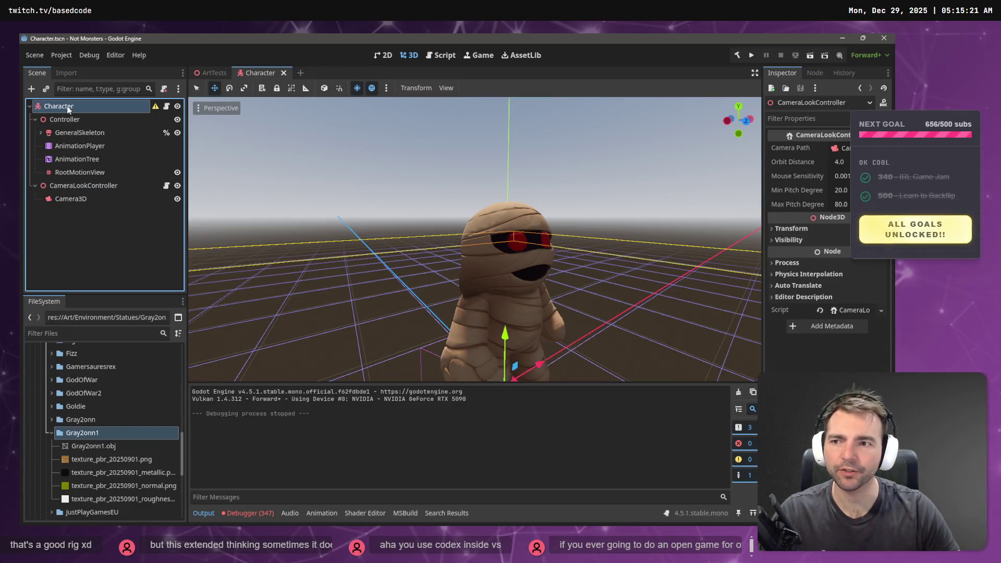
- Inspect the Character, Controller and CameraLookController nodes' properties in the Scene tree
click(67, 119)
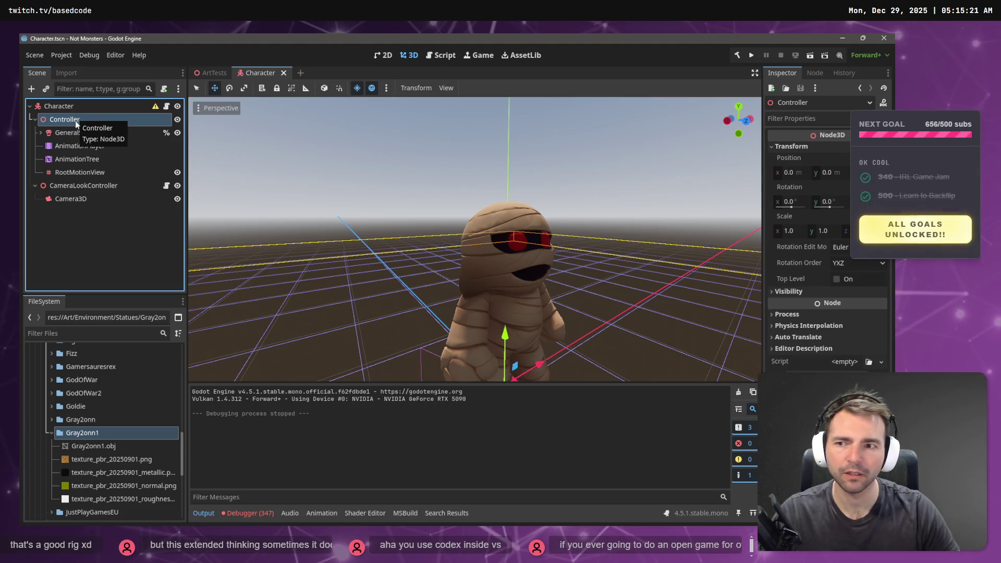
drag(73, 104, 86, 121)
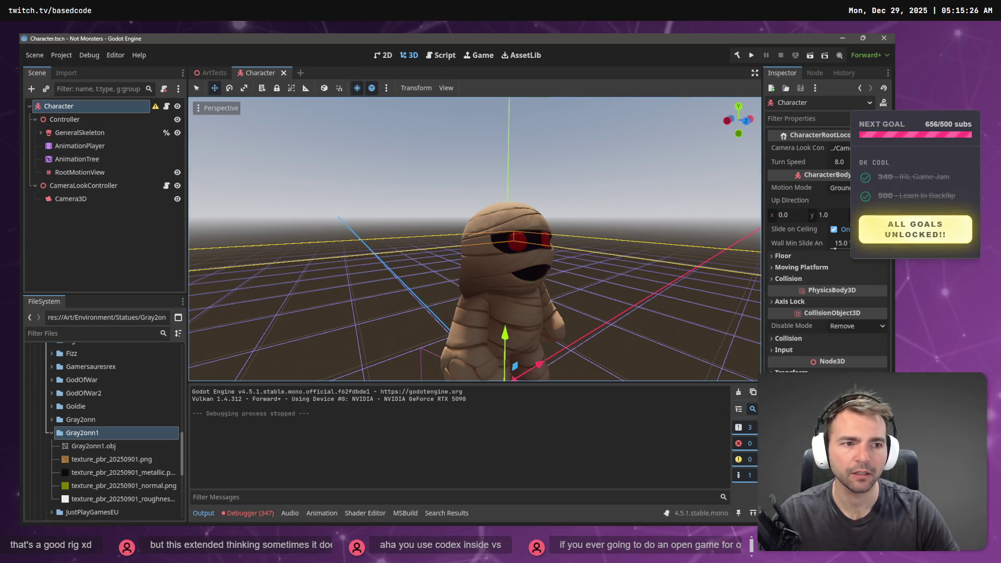
click(126, 120)
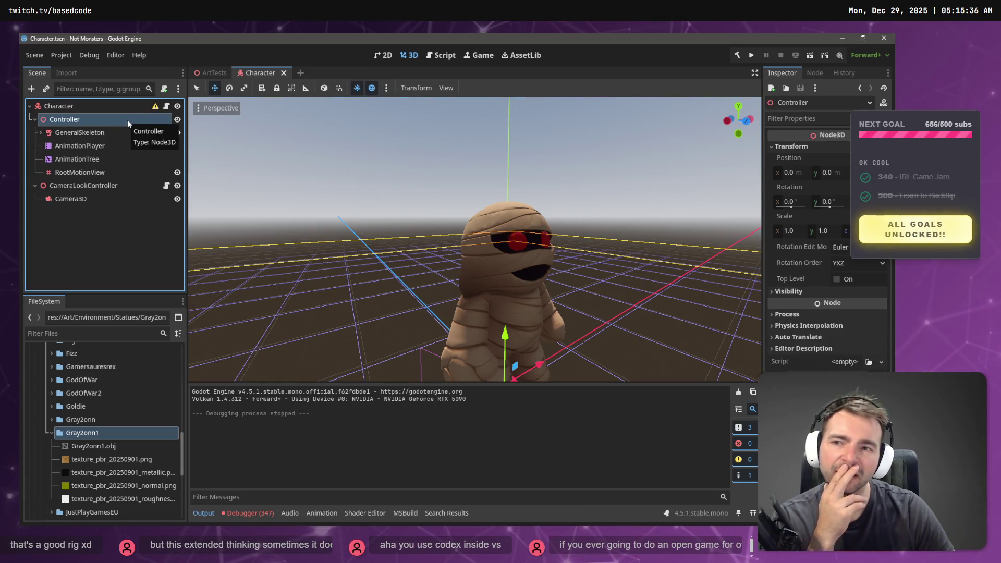
click(131, 107)
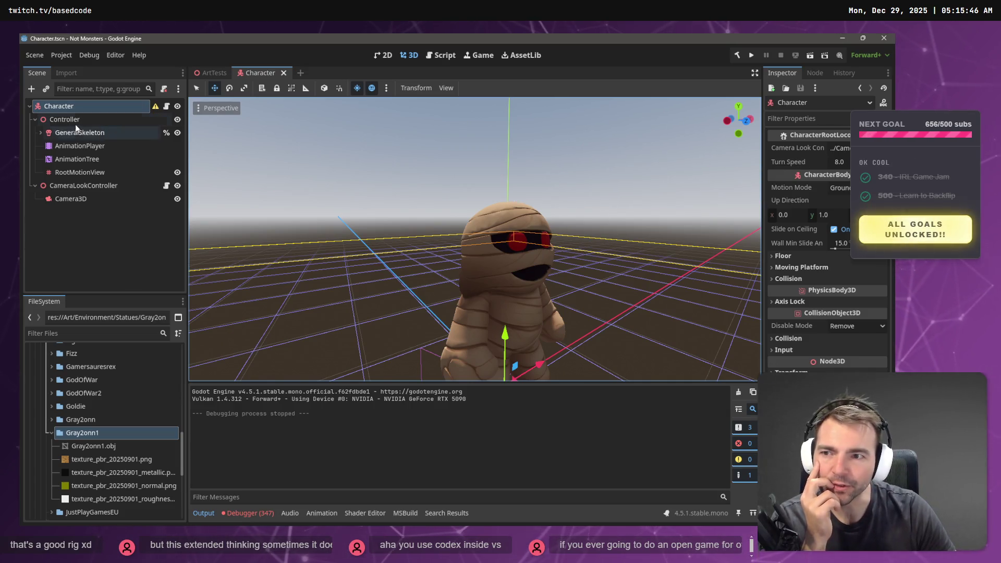
click(91, 185)
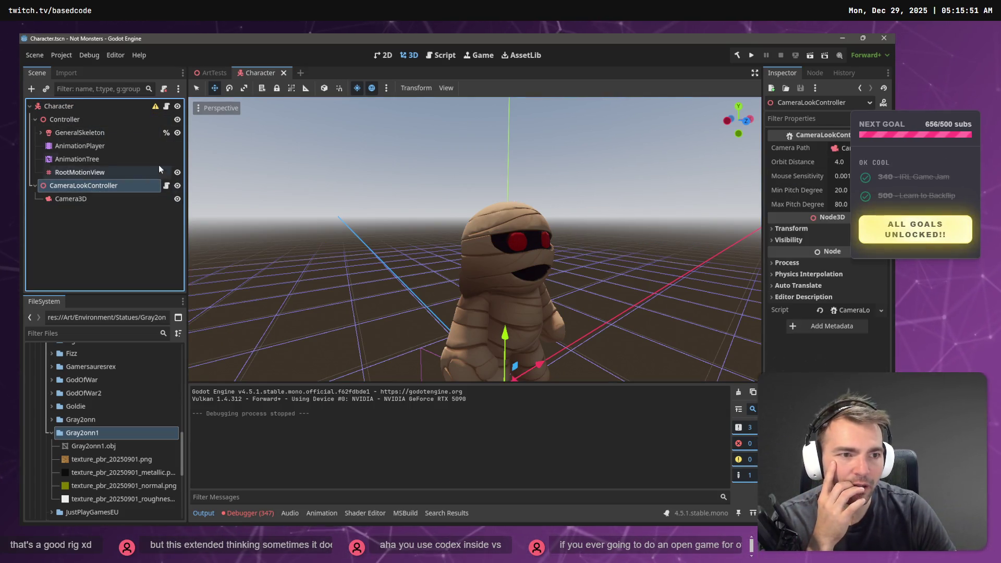
click(60, 106)
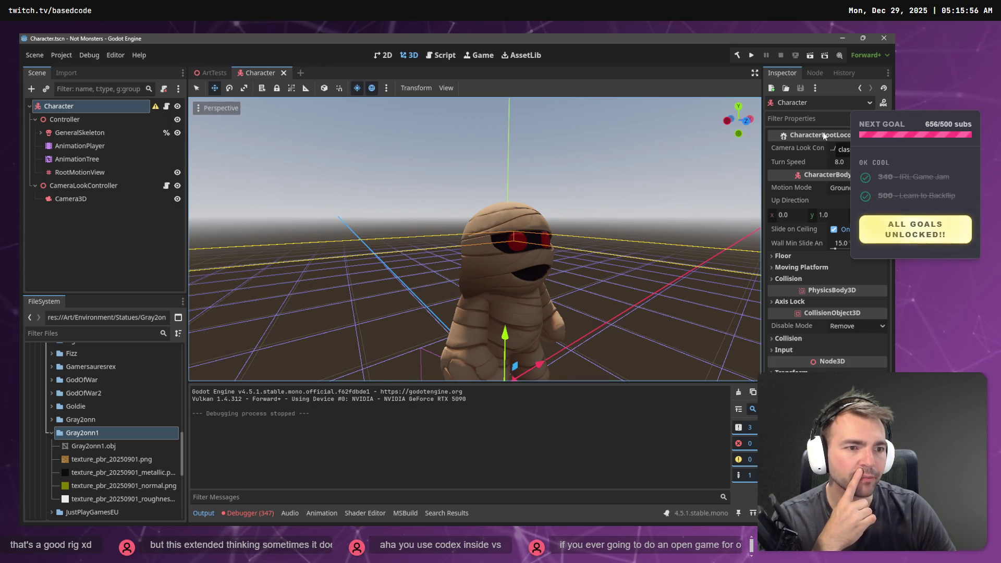
- Read the Mummy/AnimationTree node-not-found error and change the GetNode path's Mummy to Controller
mouse_move(824, 177)
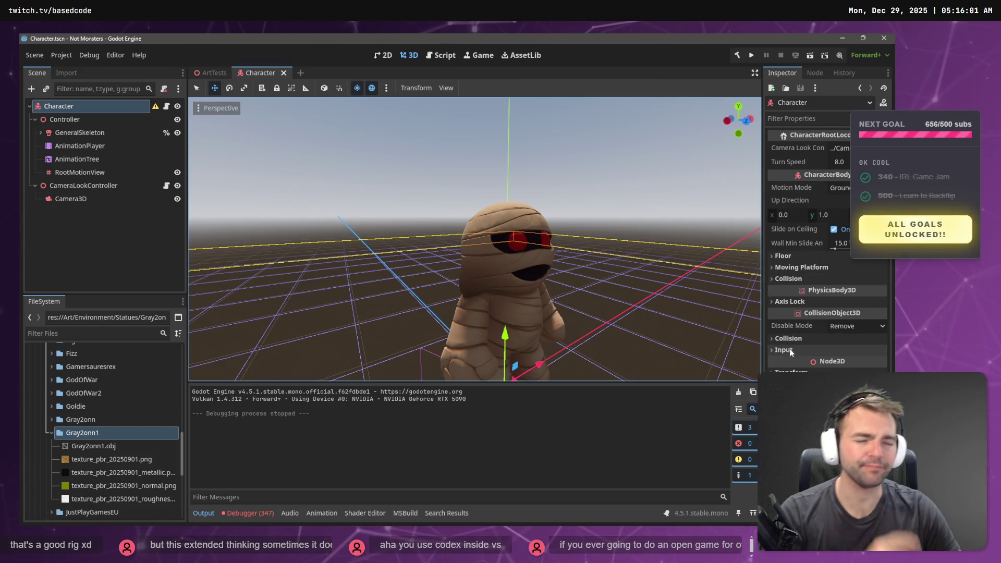
click(250, 513)
click(365, 427)
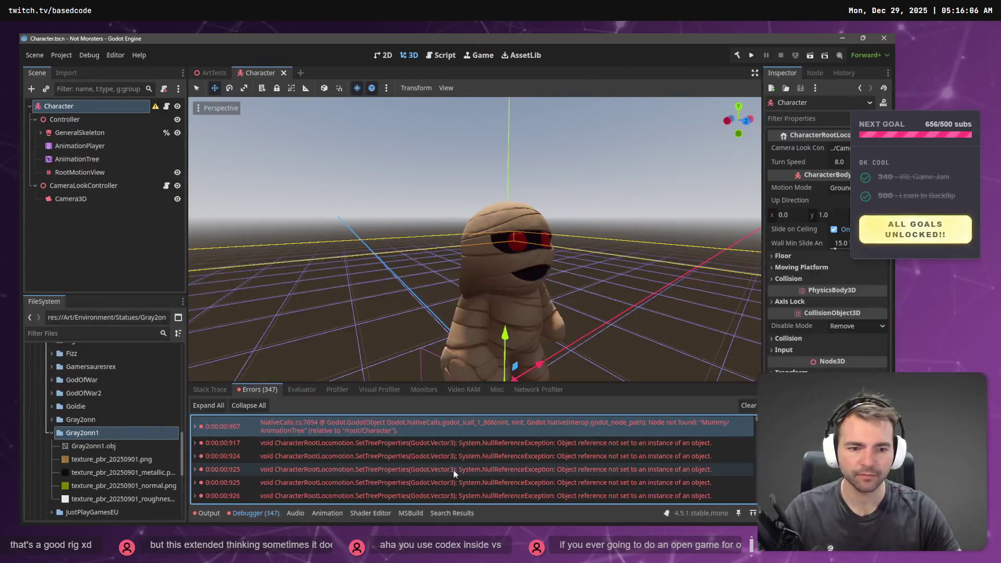
key(alt+Tab)
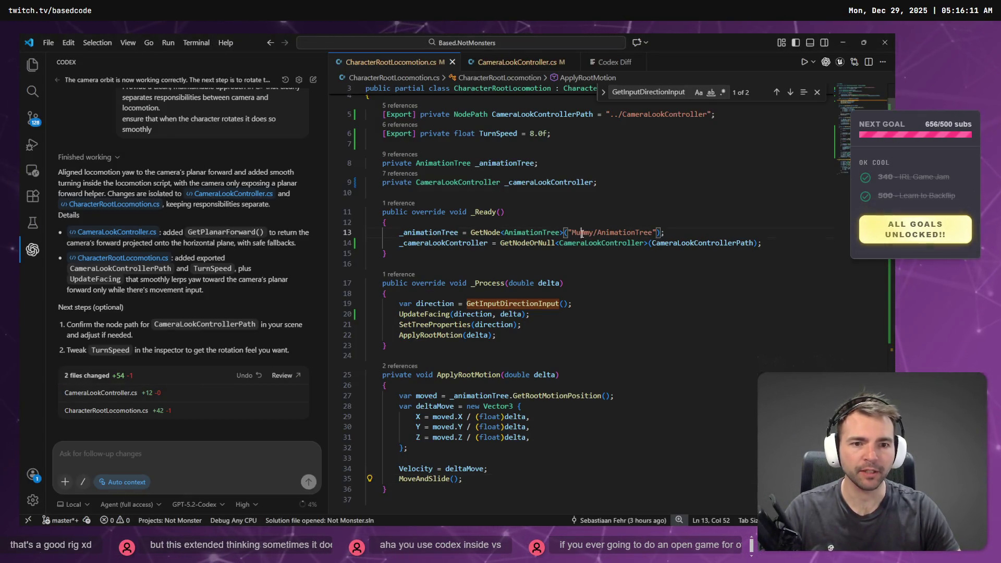
double_click(582, 233)
text(Cont)
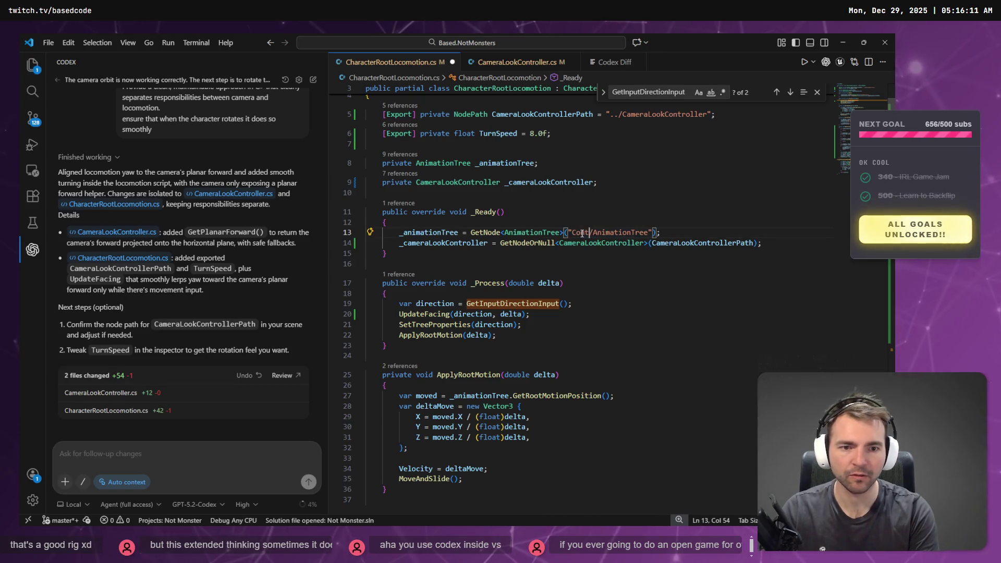
text(roller)
key(alt+Tab)
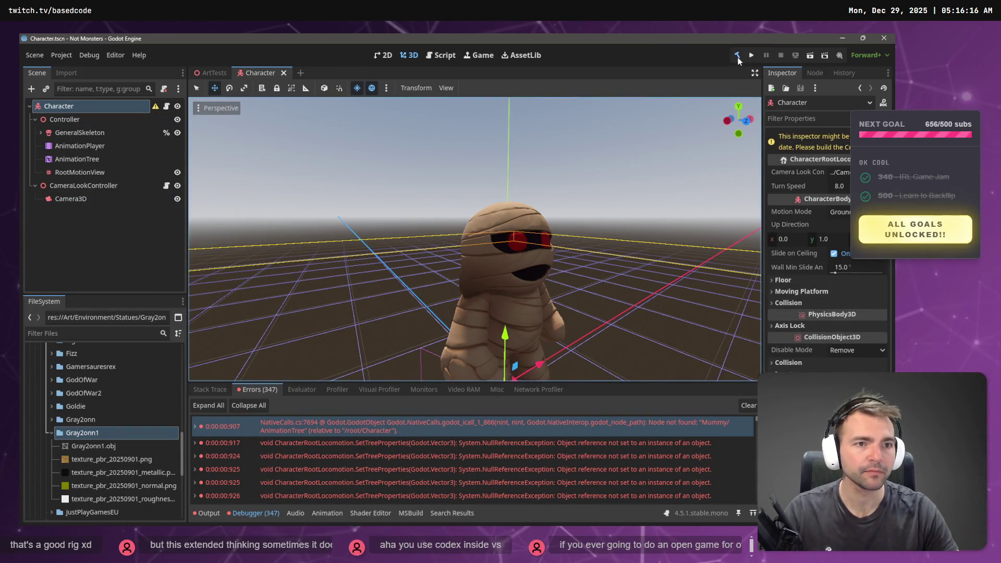
- Rebuild and run the project to confirm the path fix, then open the ArtTests scene
click(737, 56)
click(752, 55)
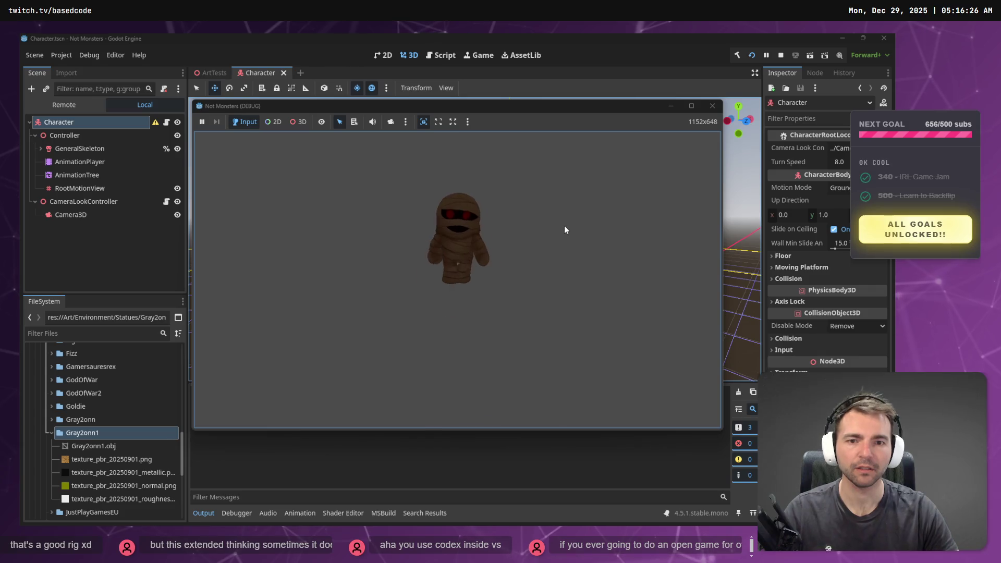
click(713, 105)
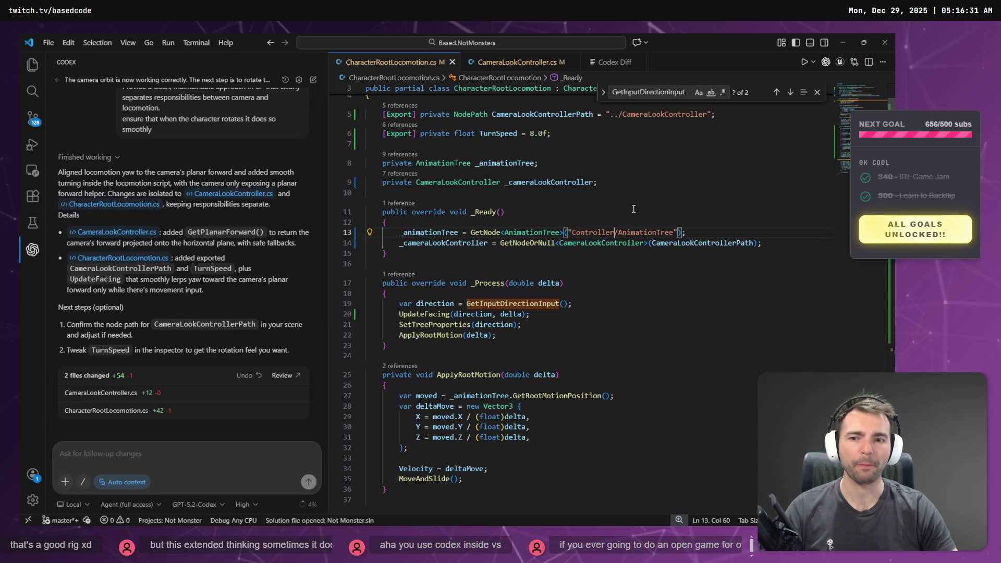
key(alt+Tab)
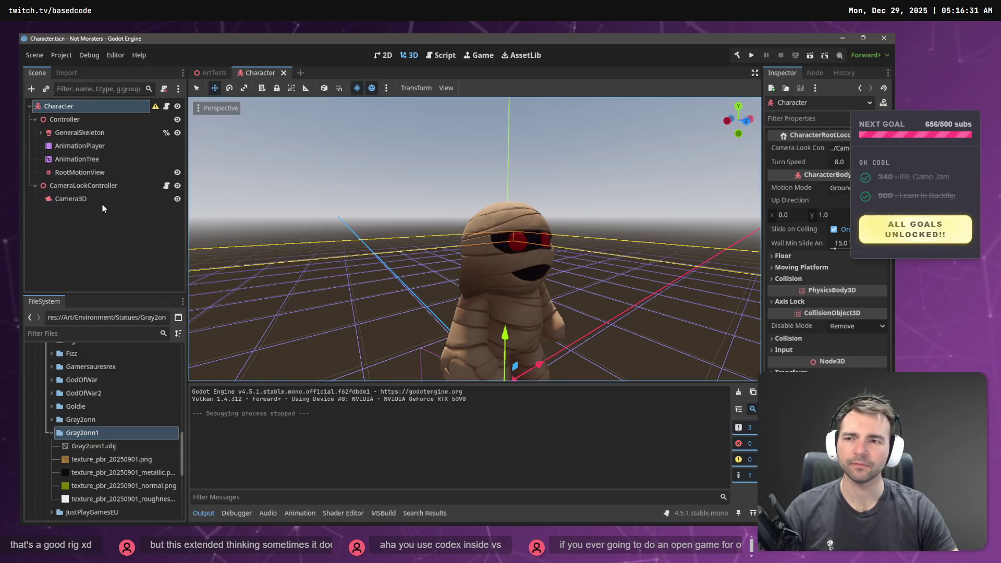
click(238, 77)
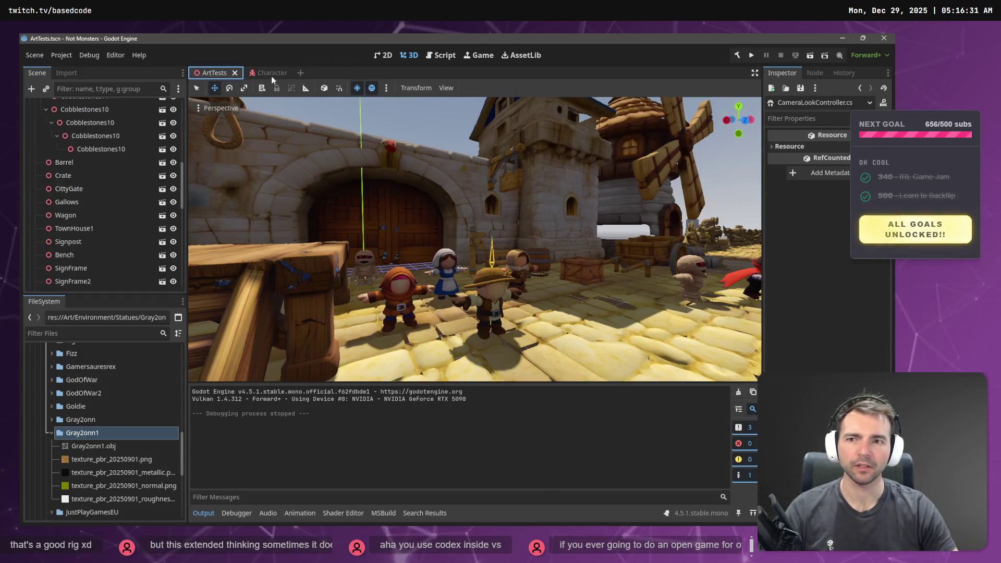
- Run the ArtTests scene to try the mummy turning toward the camera, then return to VS Code
click(810, 56)
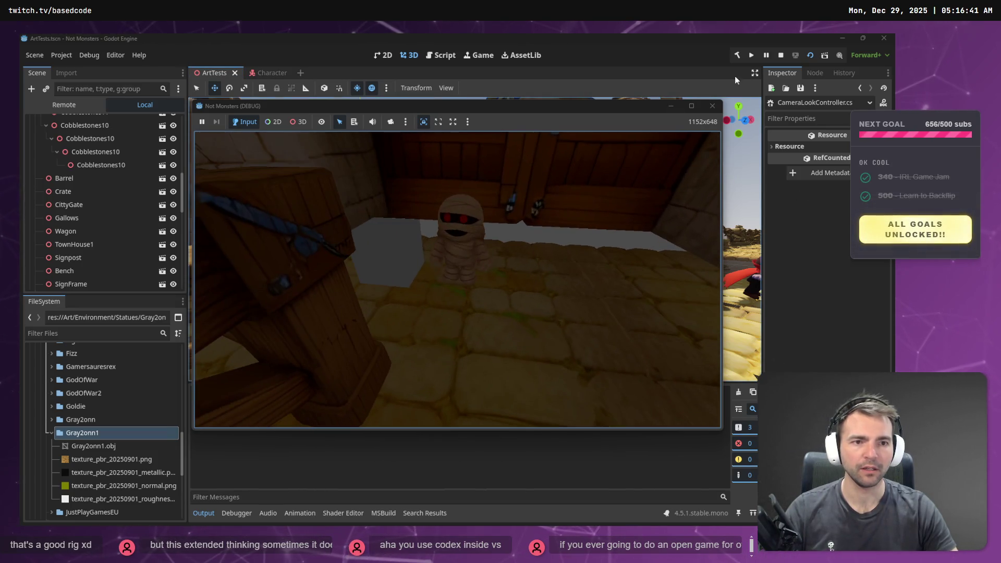
key(alt+Tab)
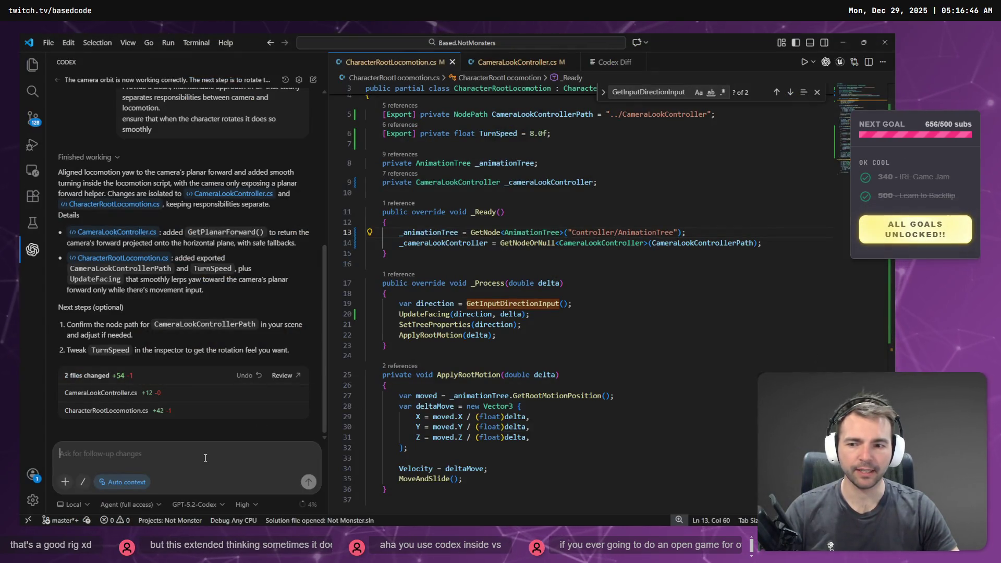
- Dictate and send the cursor-confinement request, then review the Input.MouseMode line in CameraLookController.cs
key(super+h)
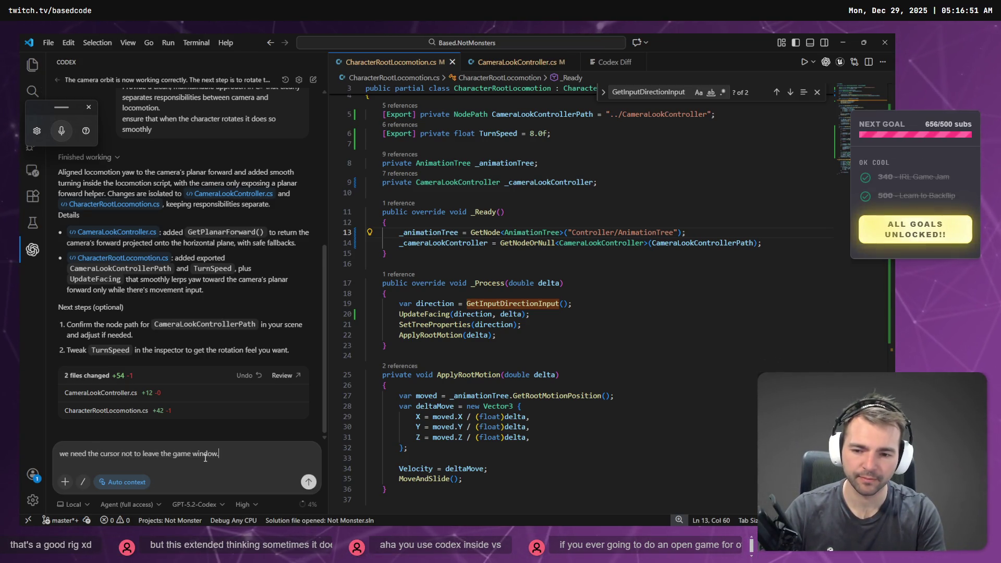
key(Return)
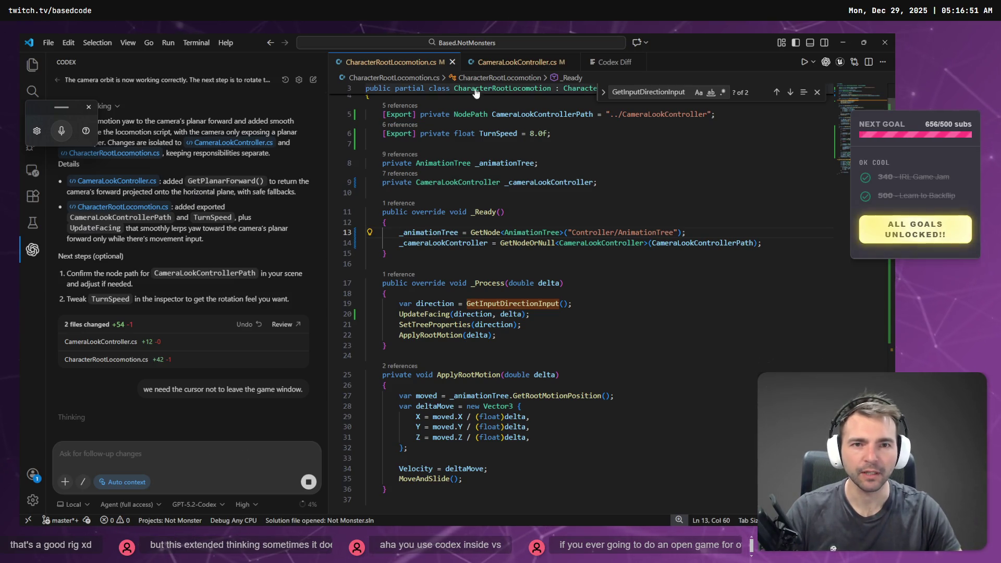
click(514, 63)
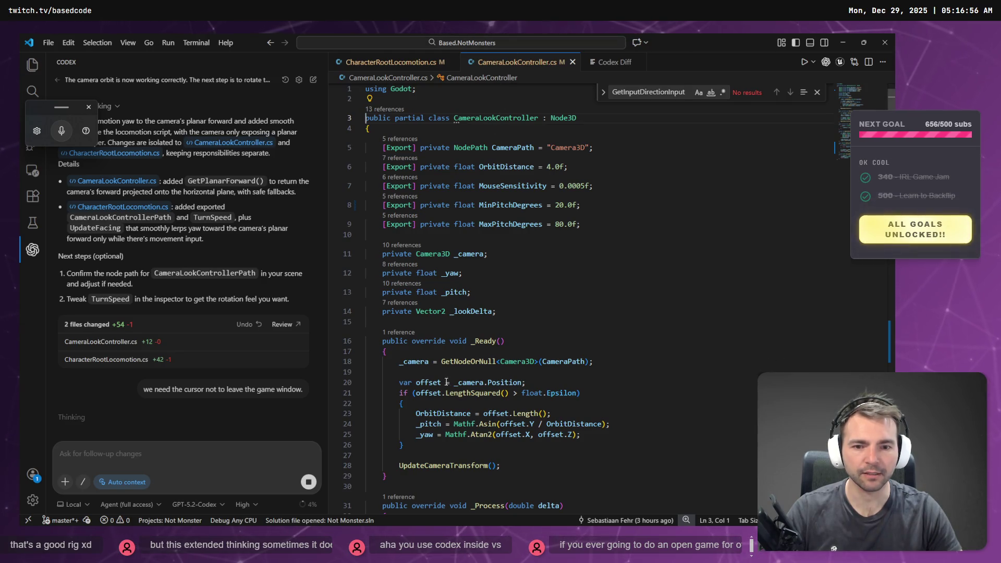
scroll(449, 333, down, 1)
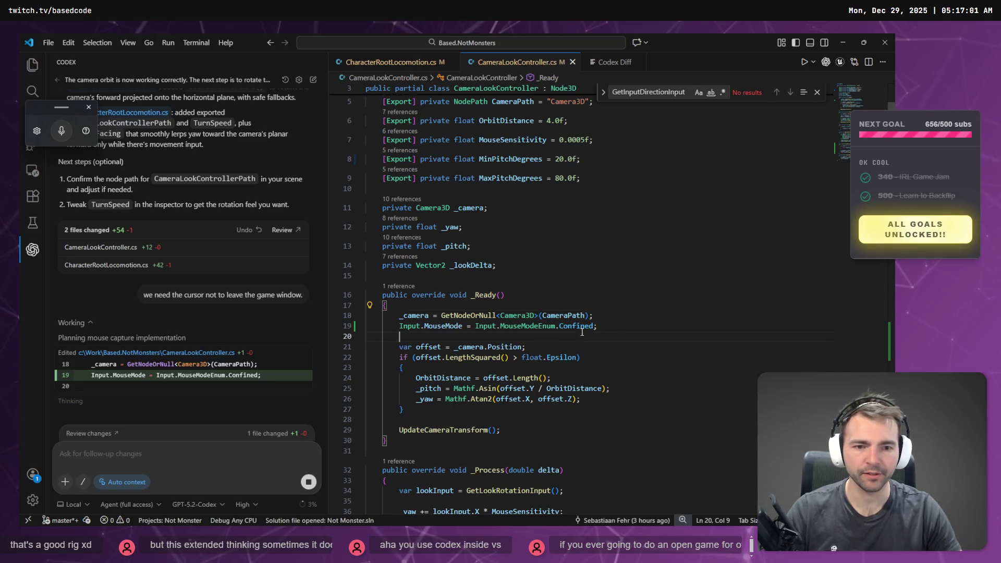
click(606, 316)
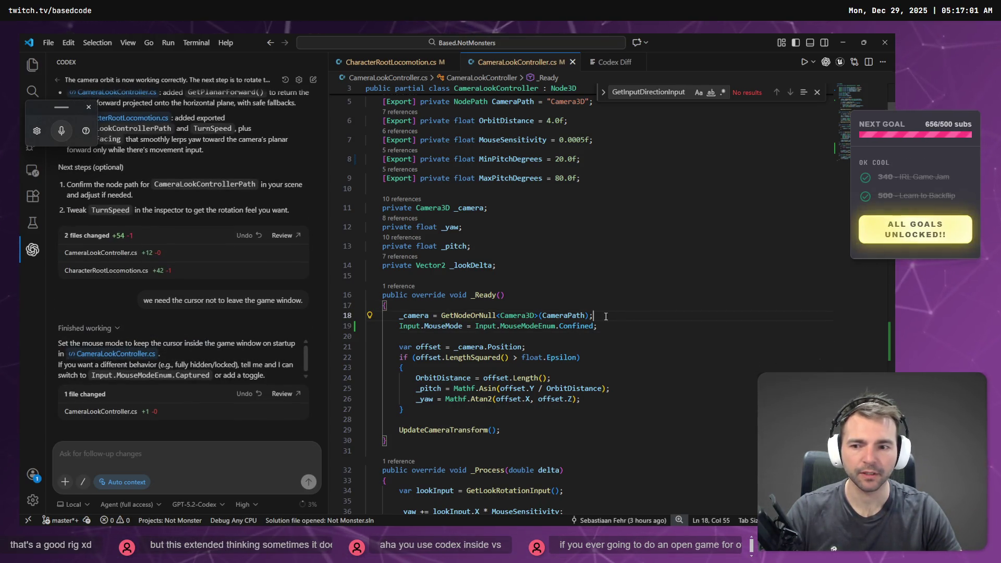
key(alt+Tab)
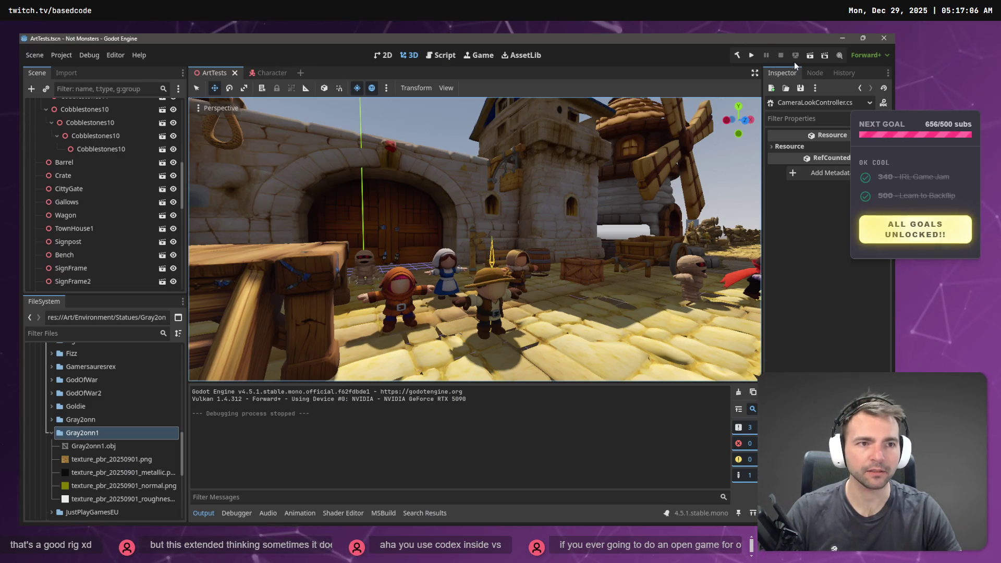
- Rebuild and run the ArtTests scene to test cursor confinement, then stop it with F8
click(739, 54)
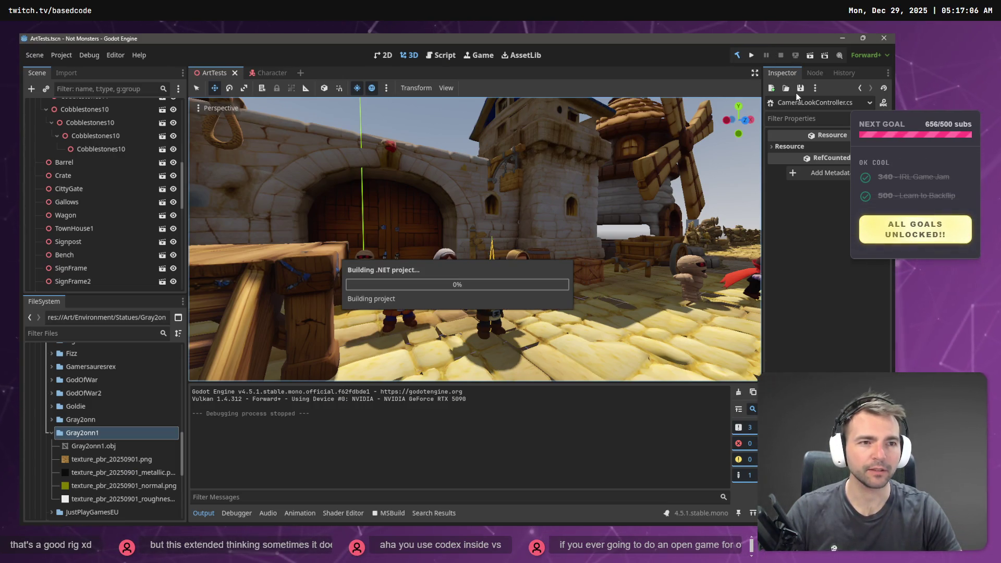
click(811, 55)
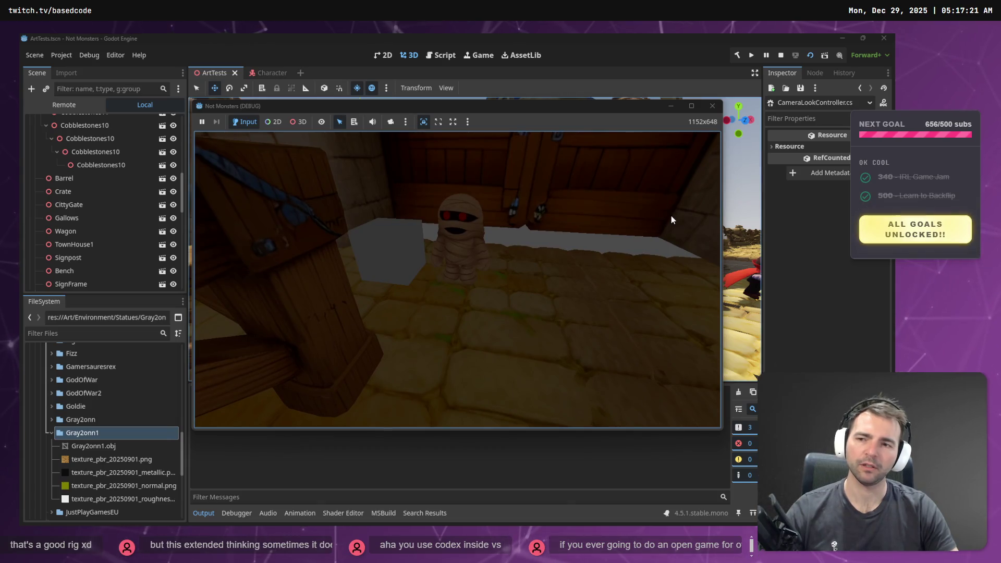
key(F8)
click(66, 73)
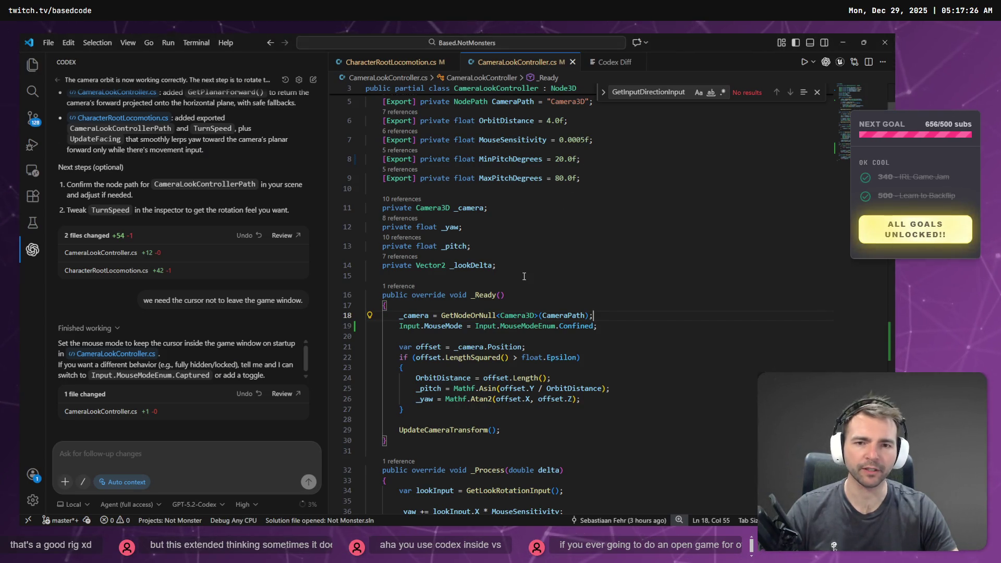
- Inspect the _cameraLookController field in CharacterRootLocomotion.cs, then bring up a maximized browser window
click(400, 64)
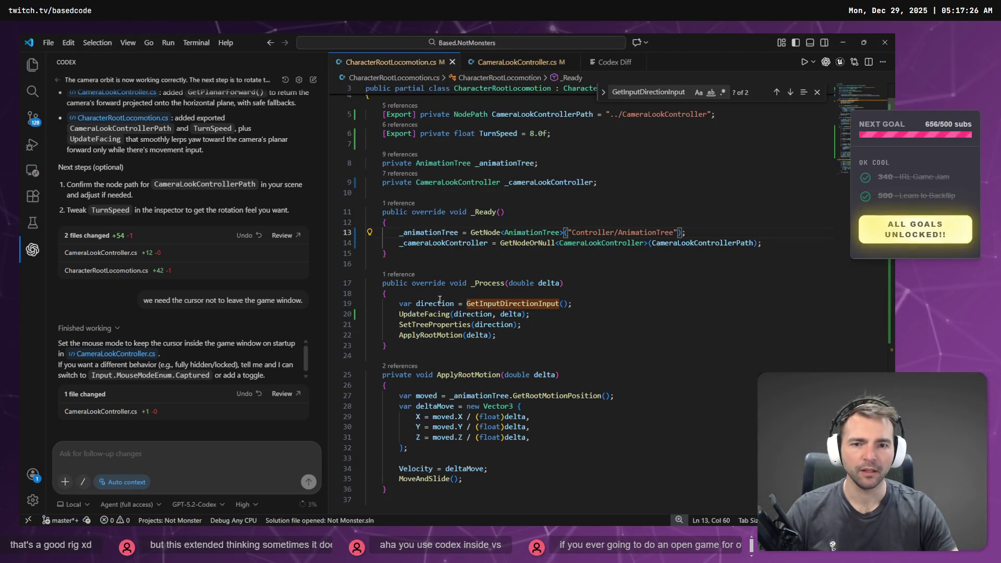
double_click(439, 244)
scroll(454, 341, down, 4)
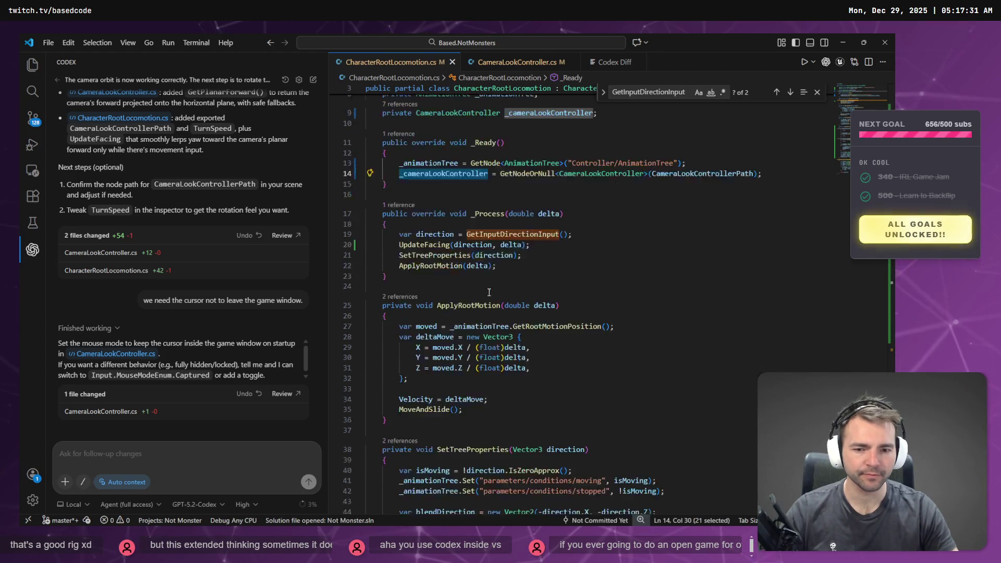
scroll(431, 330, up, 4)
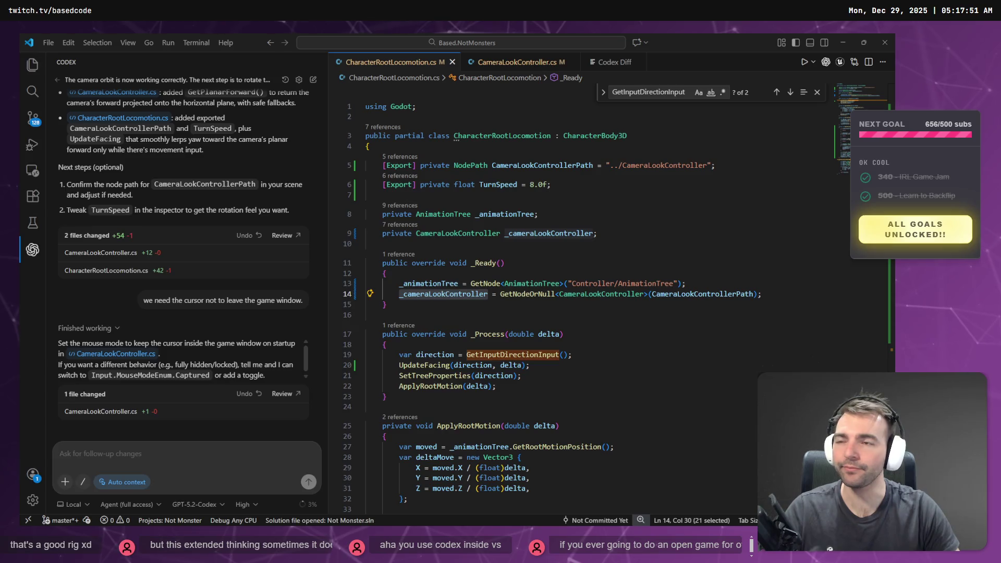
key(super+1)
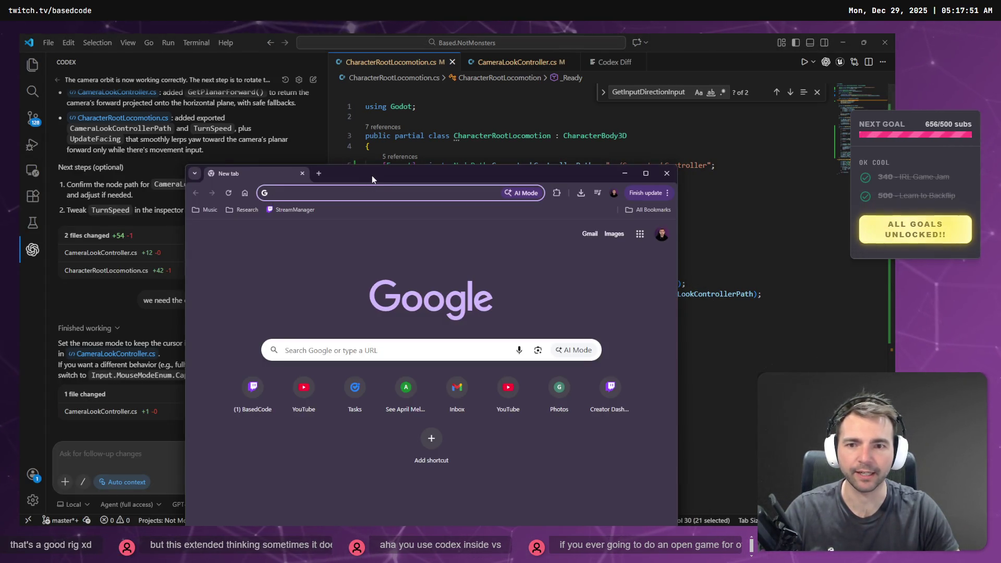
double_click(371, 175)
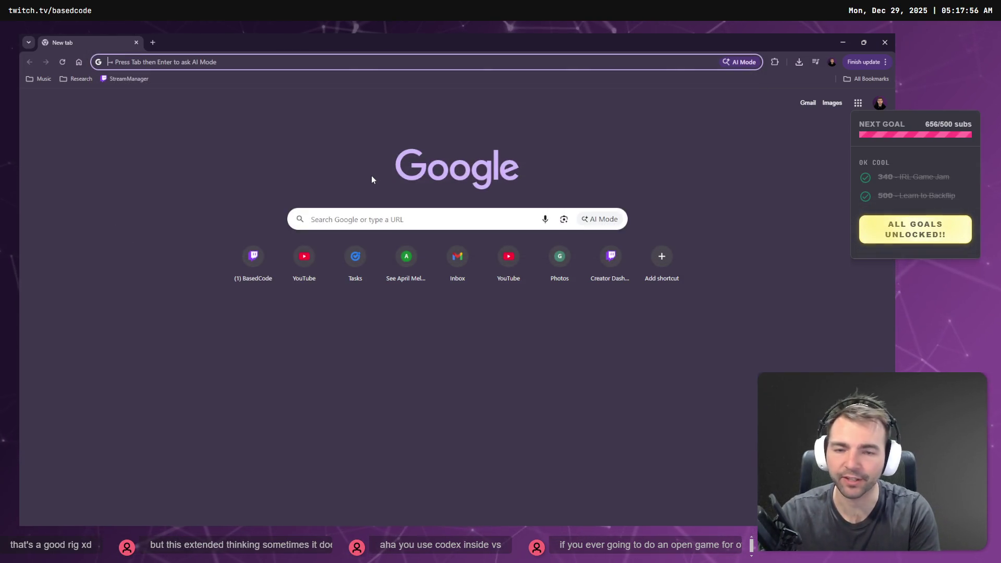
- Load twitch.tv, watch a followed game-dev channel's live stream, then return to the Godot editor
text(twitch.tv)
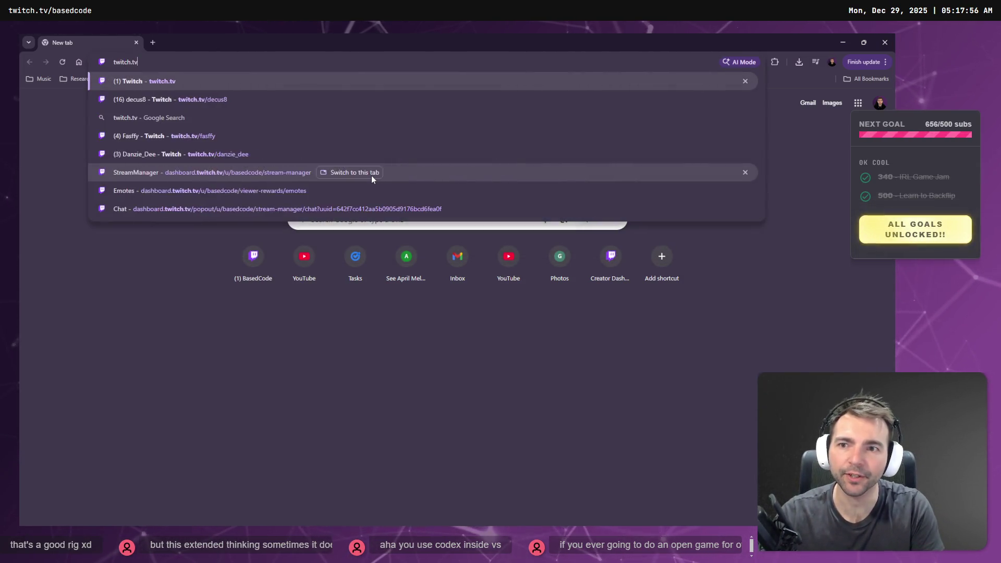
key(Return)
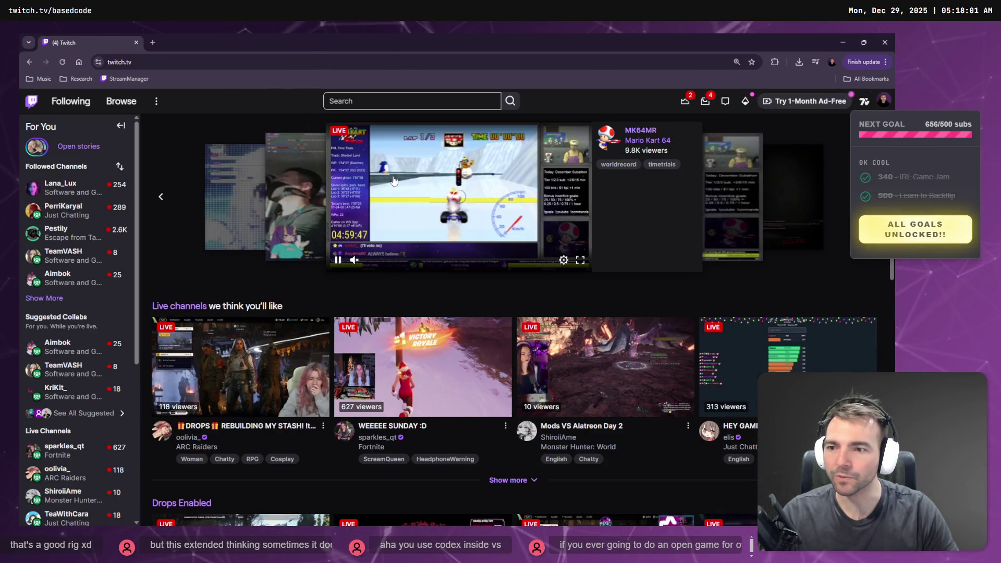
mouse_move(70, 277)
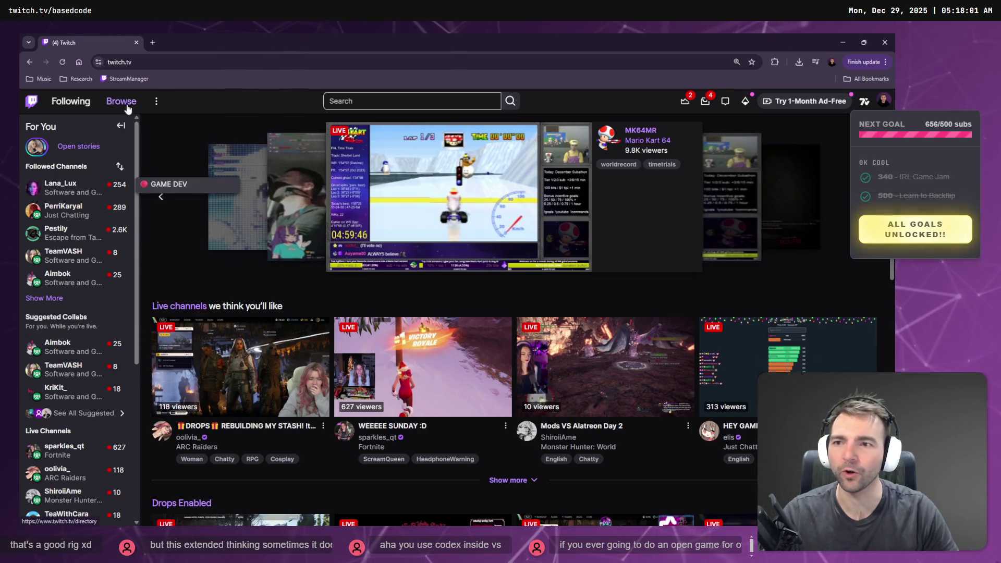
click(67, 280)
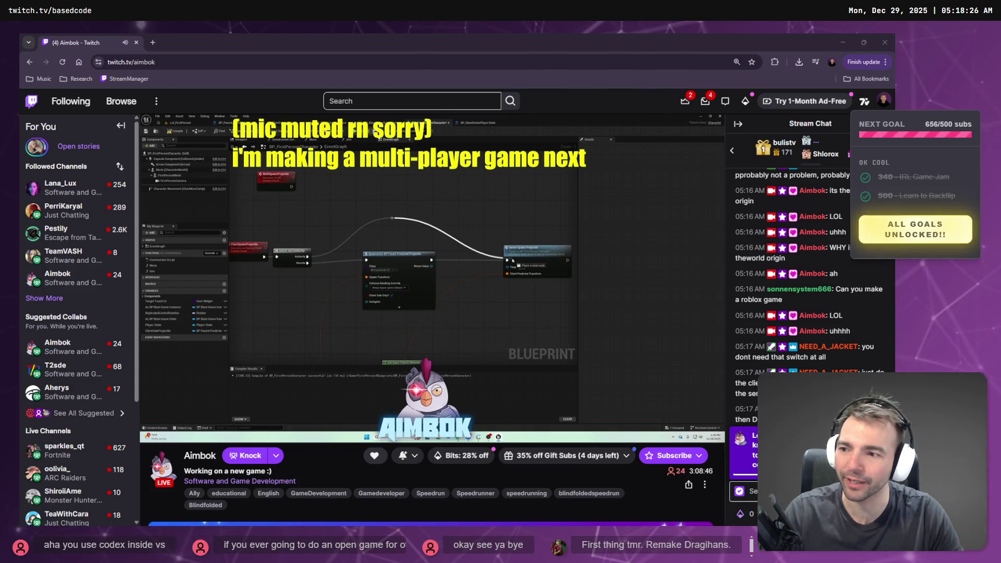
mouse_move(173, 437)
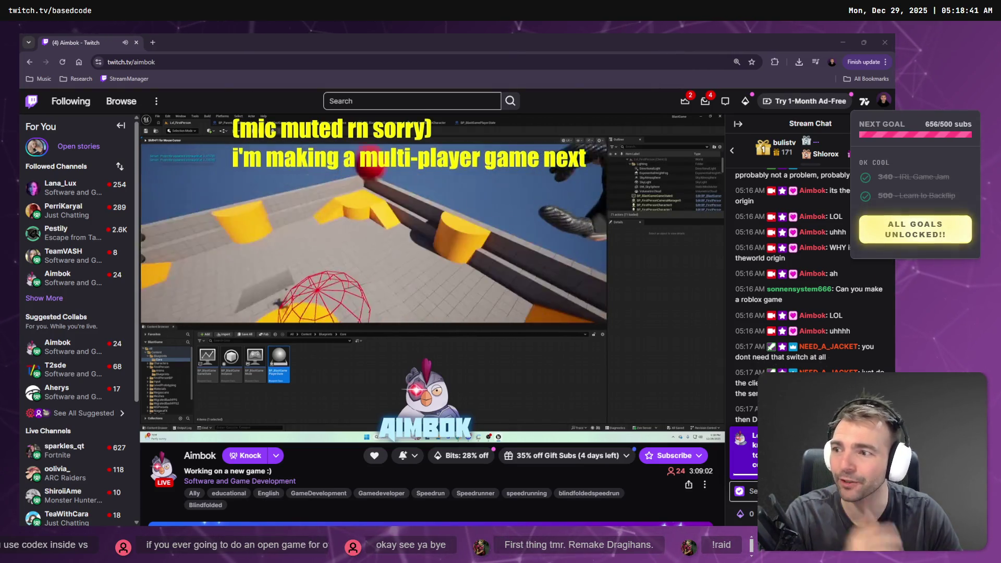
key(alt+Tab)
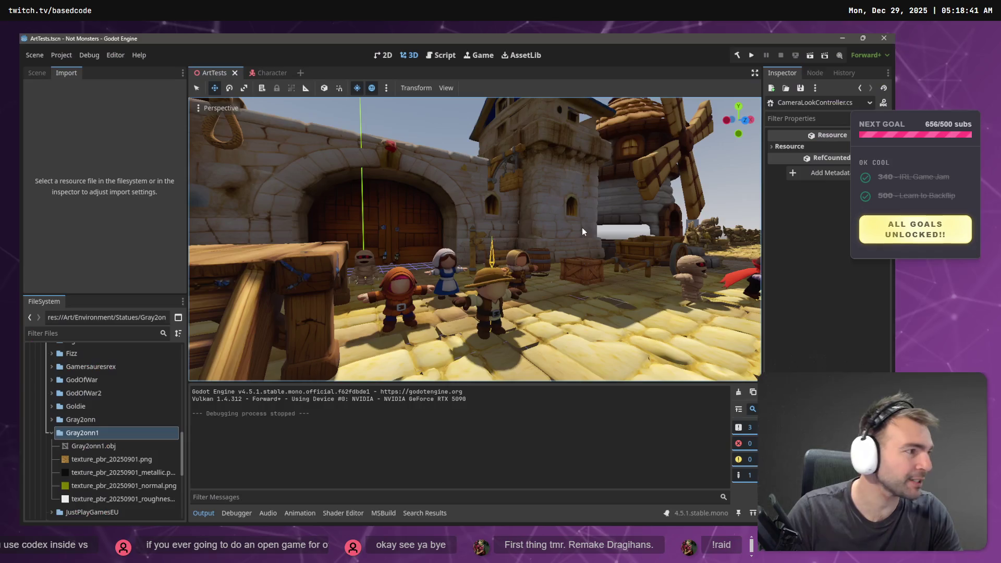